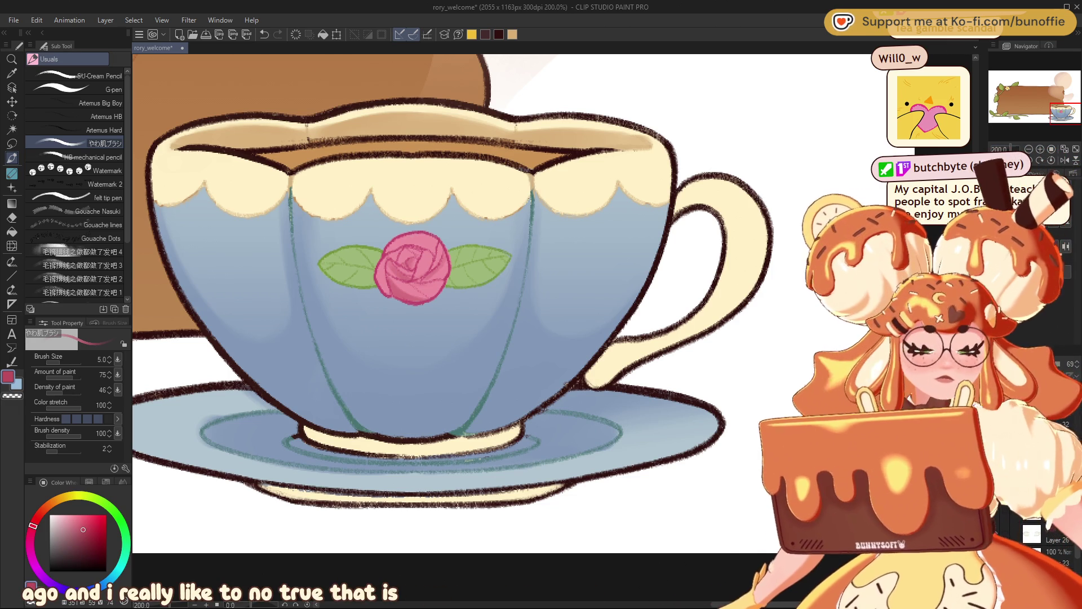
Step: Recentre the teacup and restore the deeper blue-violet shading on the cup body and saucer
drag(1062, 113, 1057, 111)
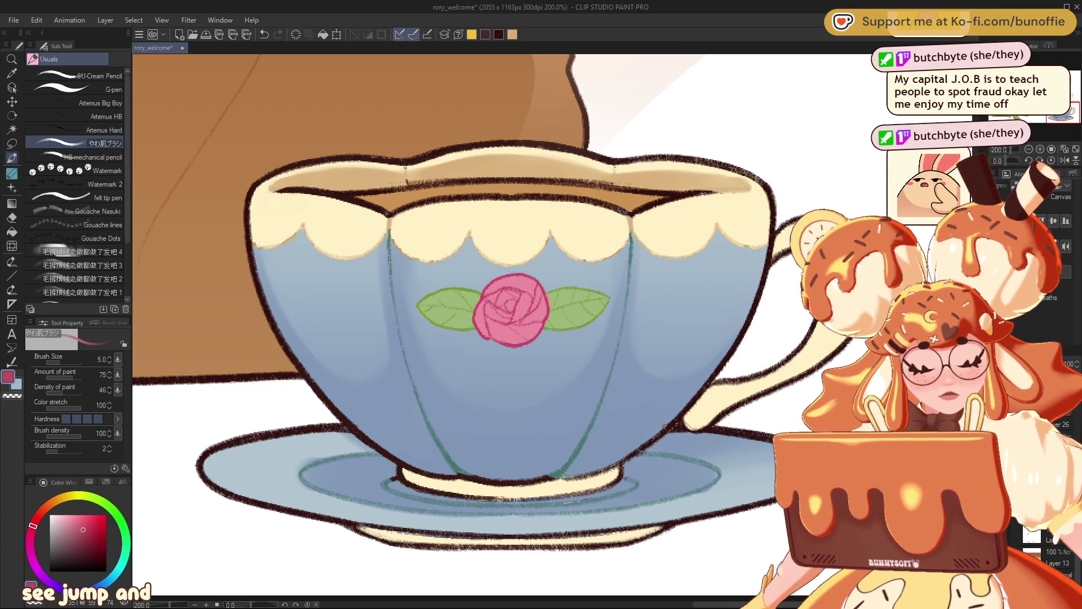
key(alt+Tab)
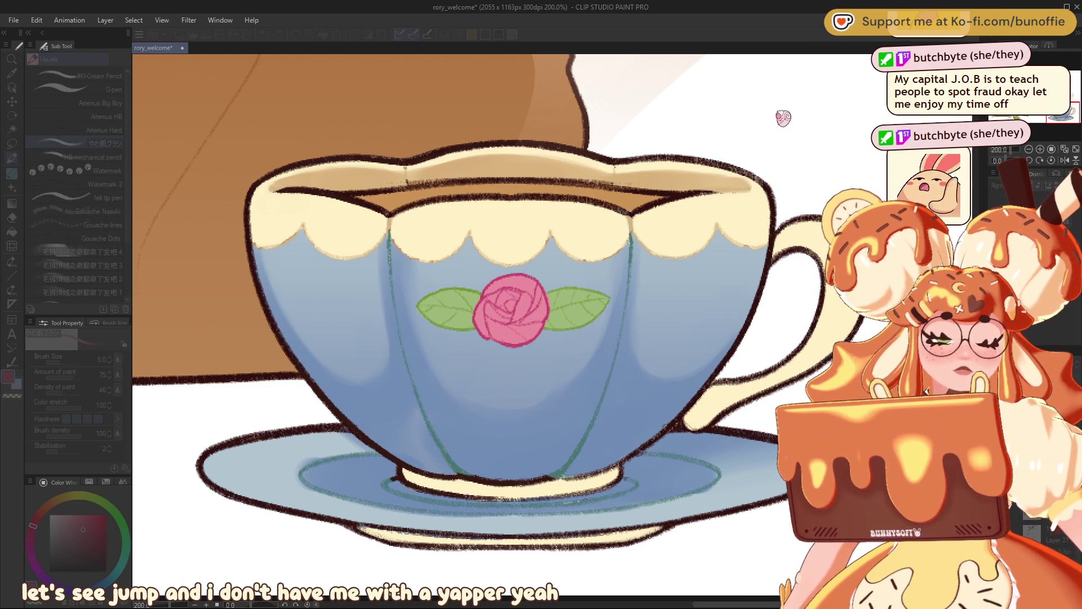
key(ctrl+y)
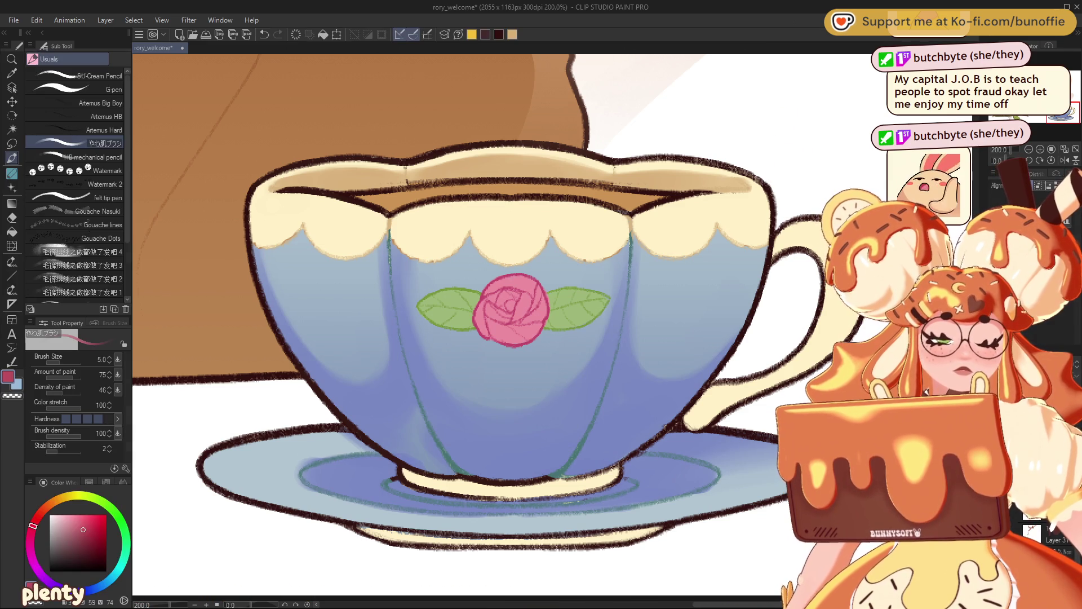
Step: Sample the cup's lavender blue, set brush size 17 with transparent colour, and zoom out to 25%
scroll(459, 304, down, 2)
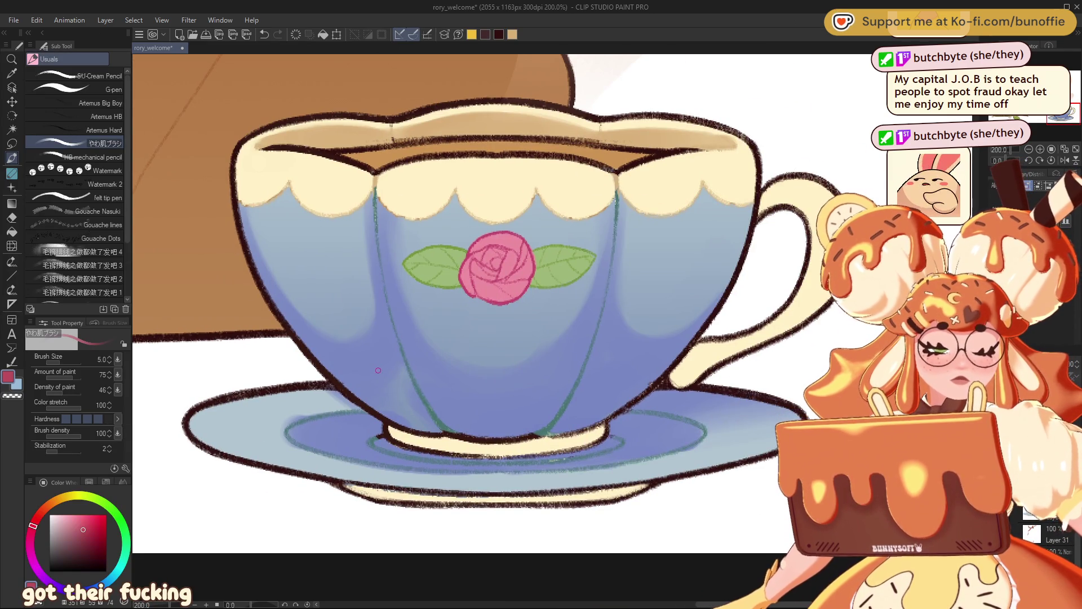
alt+click(508, 338)
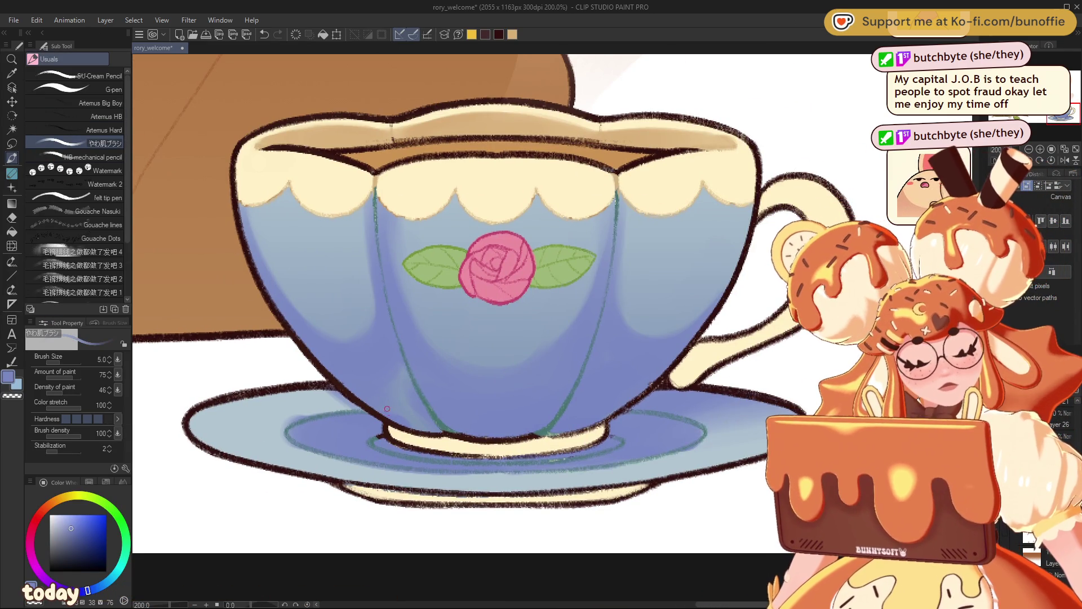
key(bracketright)
key(bracketright)
key(bracketright)
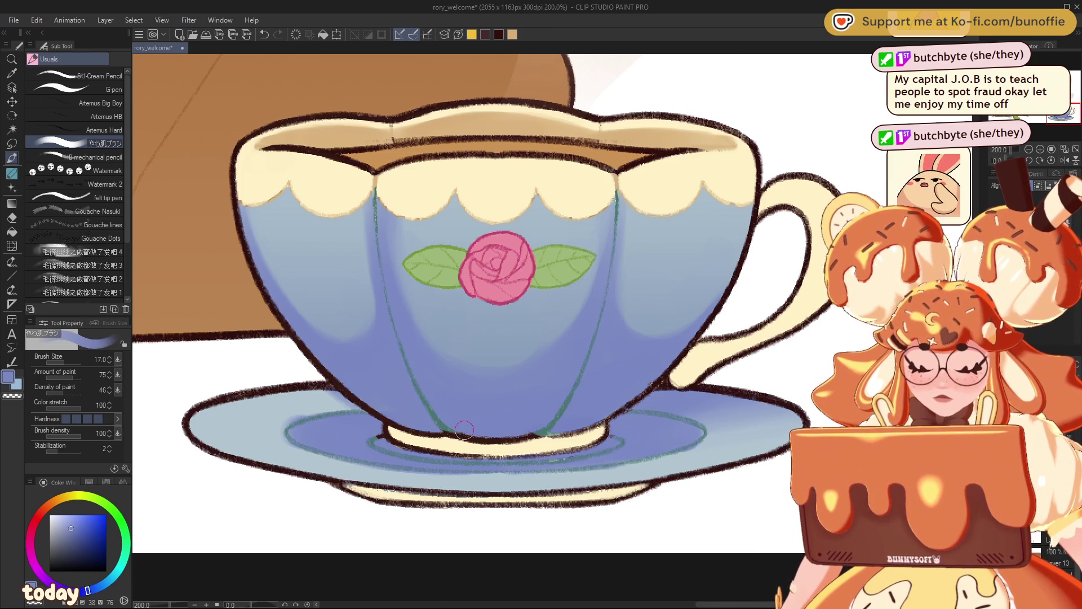
key(c)
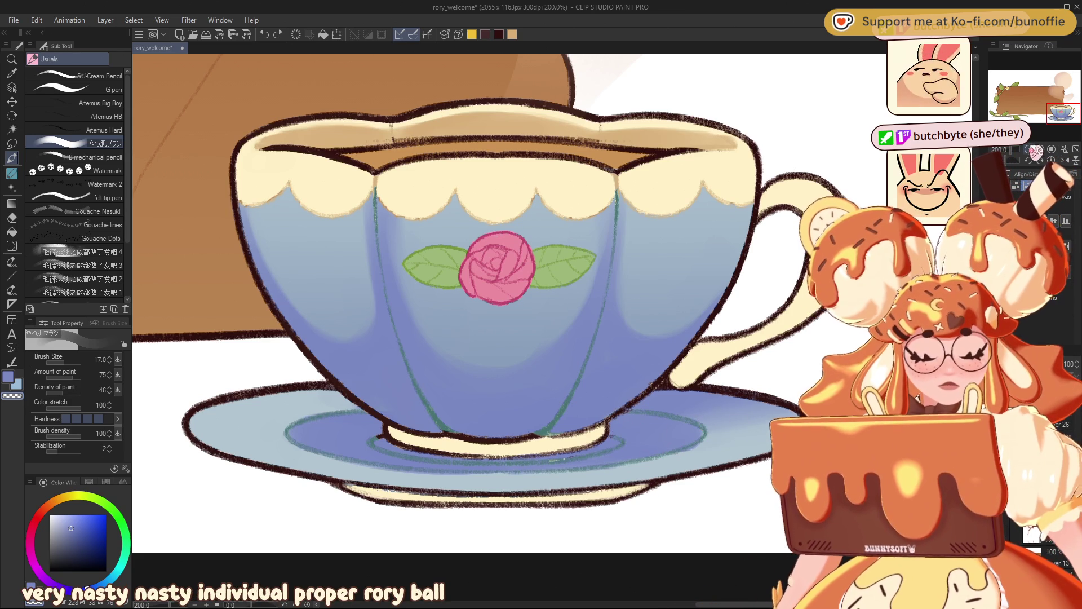
key(ctrl+minus)
key(ctrl+minus)
key(ctrl+minus)
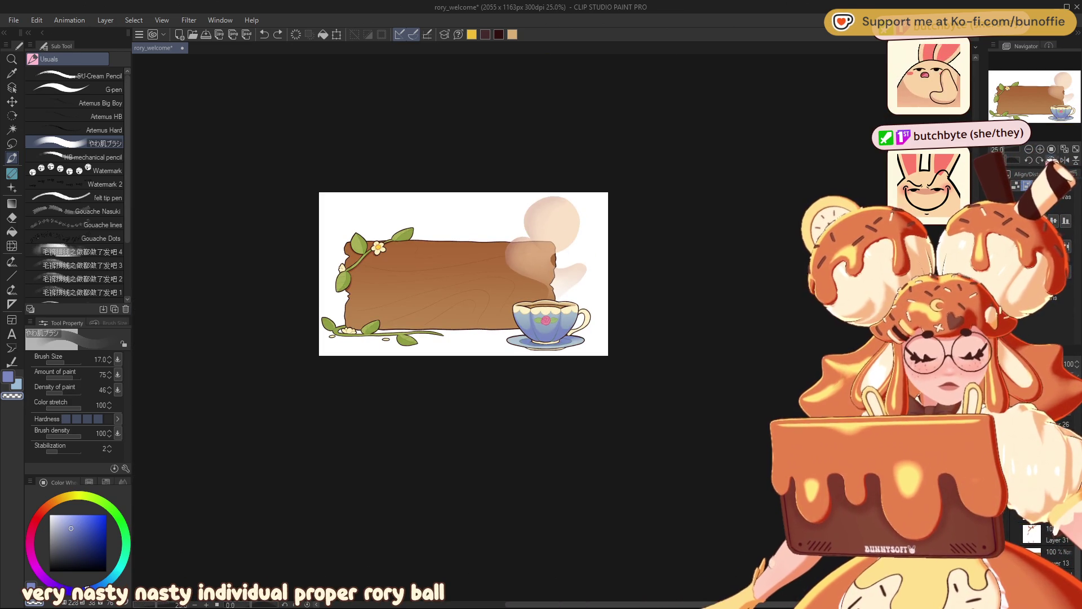
Step: Zoom back to 150% on the teacup and load a darker purple at brush size 7
scroll(547, 324, up, 5)
click(1049, 107)
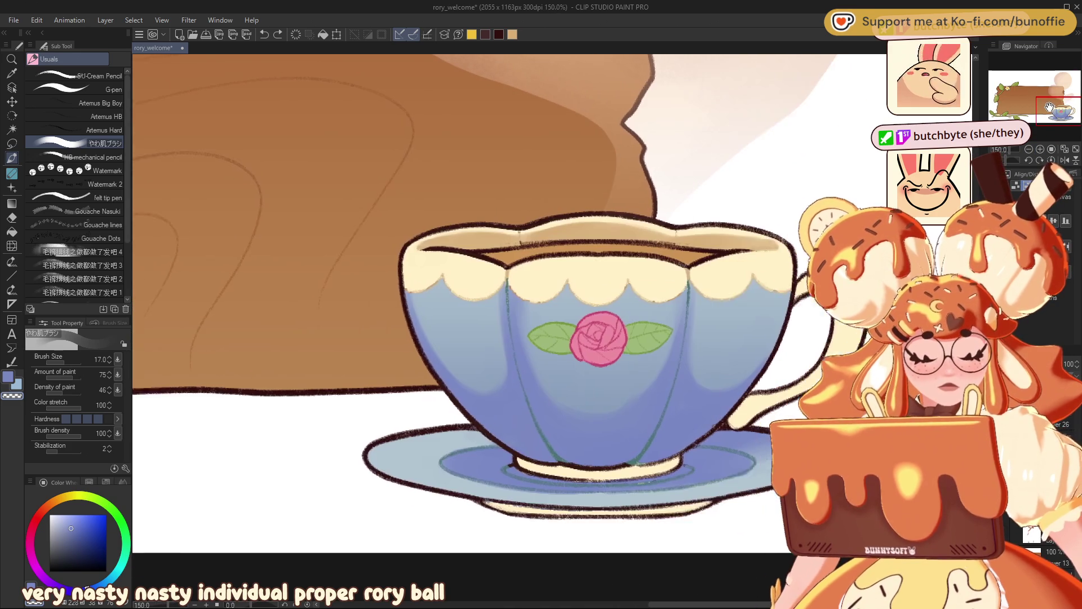
drag(1050, 107, 1051, 107)
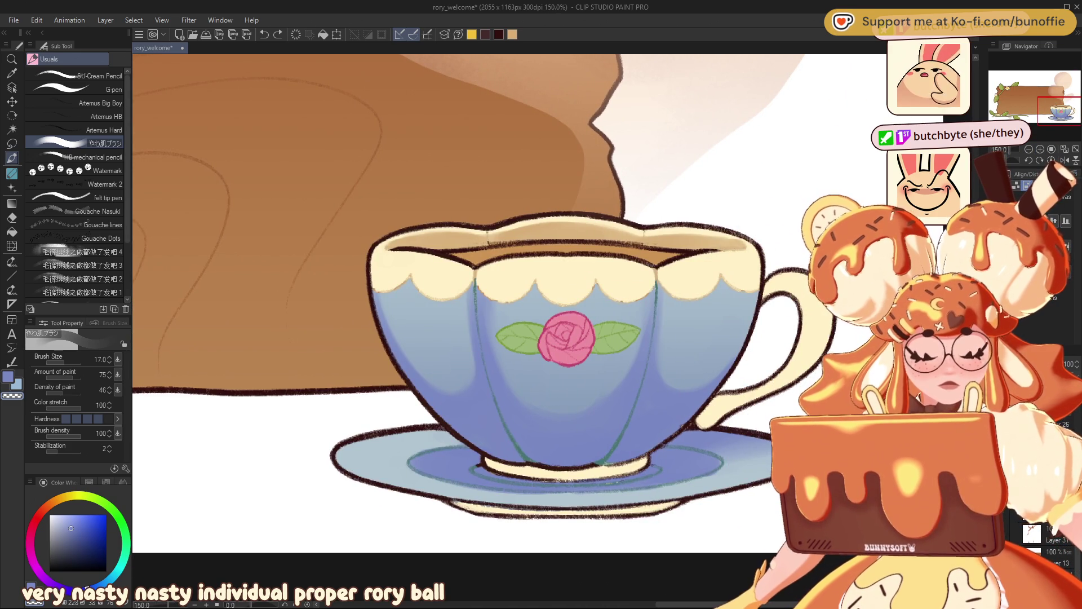
key(ctrl+z)
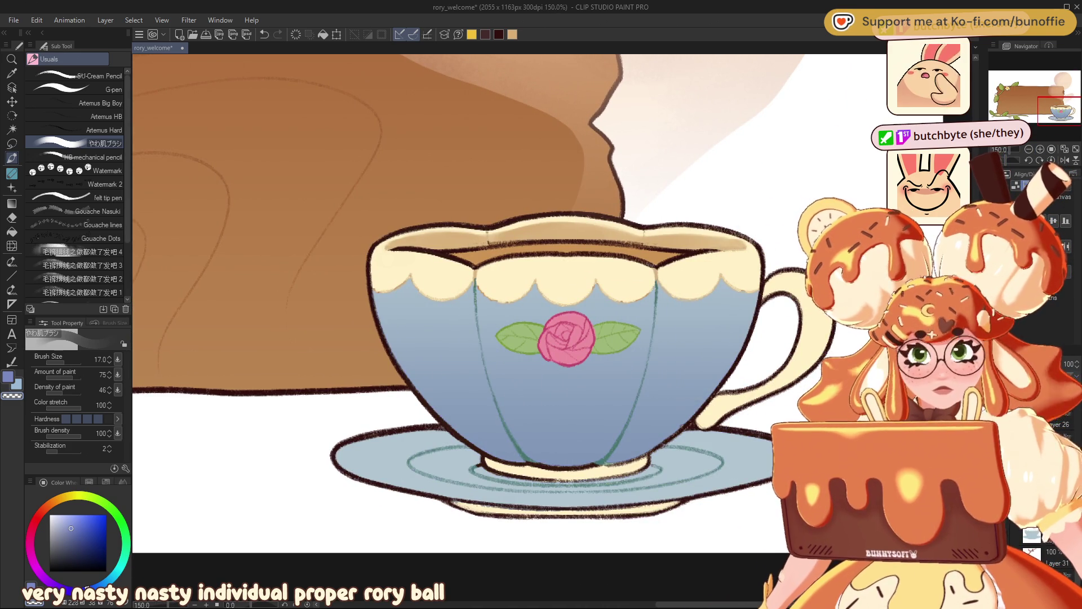
key(ctrl+y)
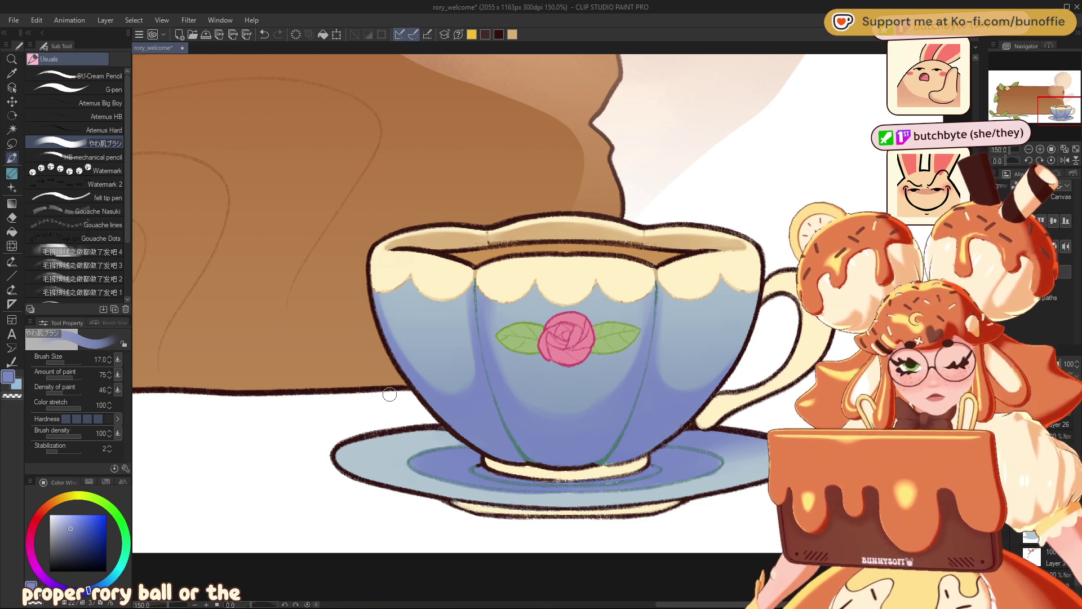
click(78, 531)
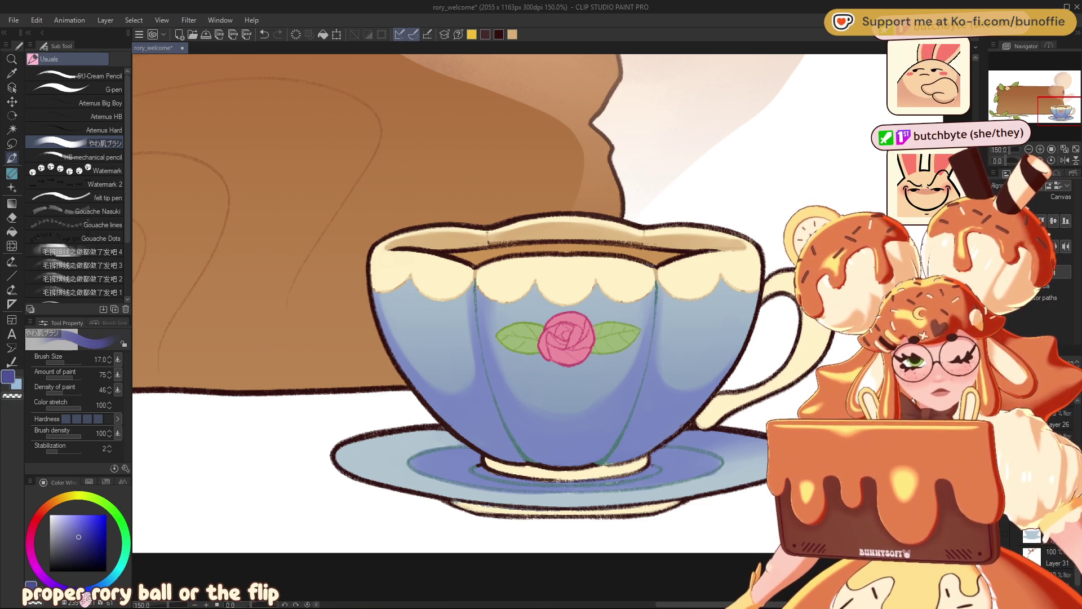
key(bracketleft)
key(bracketleft)
key(bracketleft)
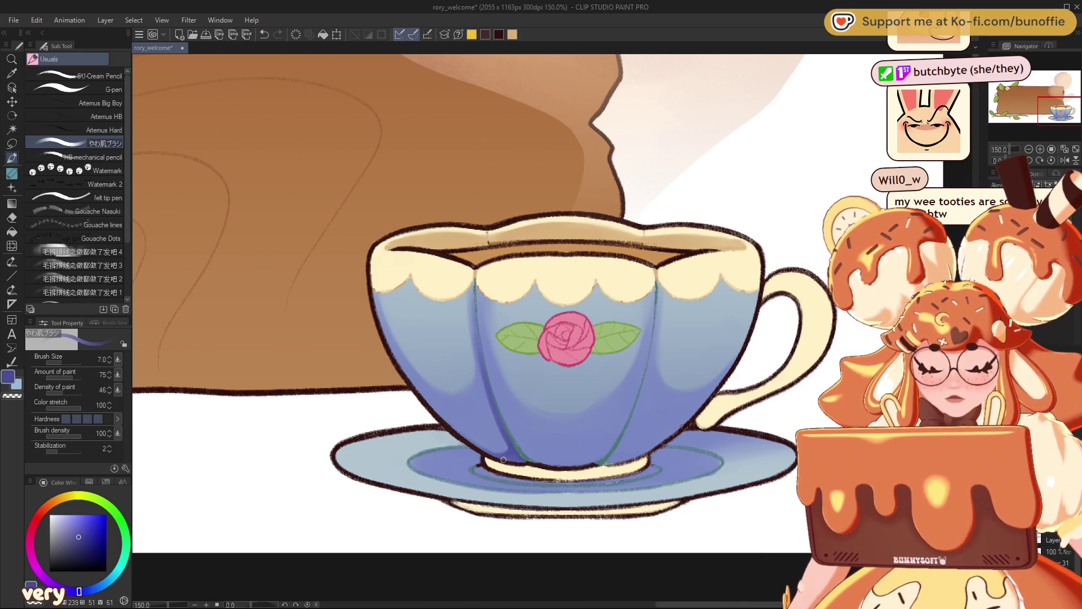
Step: Paint fine darker purple strokes along the teacup's lower-left edge
drag(464, 438, 473, 442)
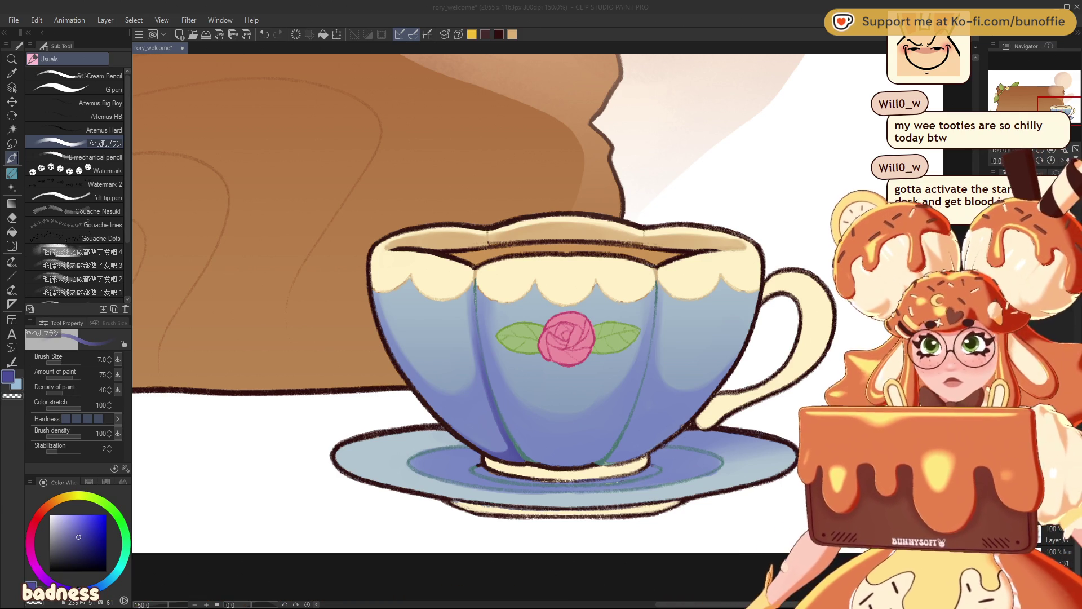
click(641, 387)
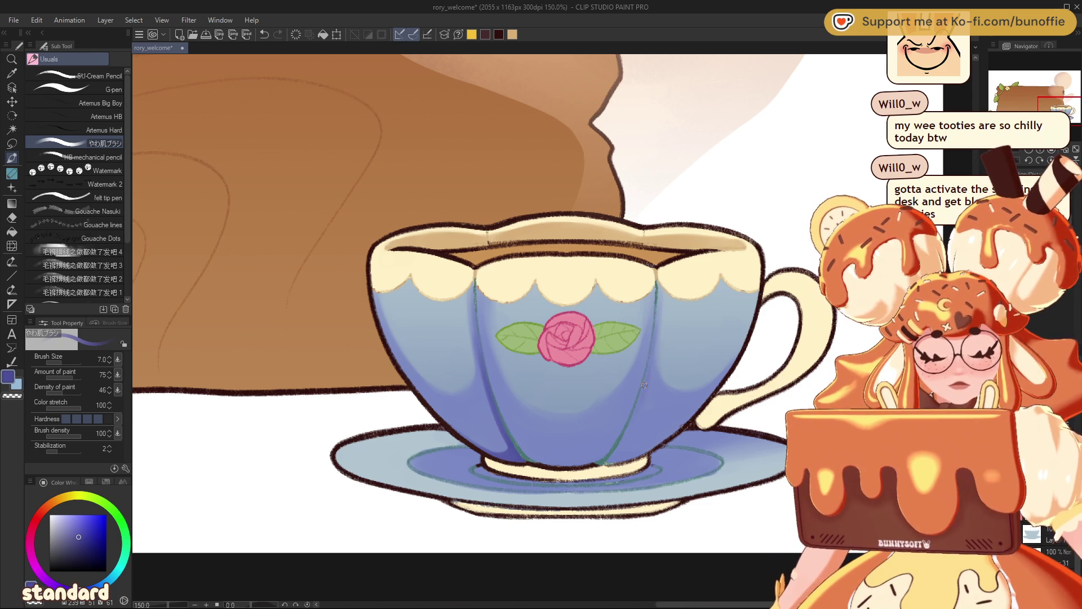
Step: Undo the stray cup mark, sample the saucer's light blue, and switch to the G-pen at size 70
key(ctrl+z)
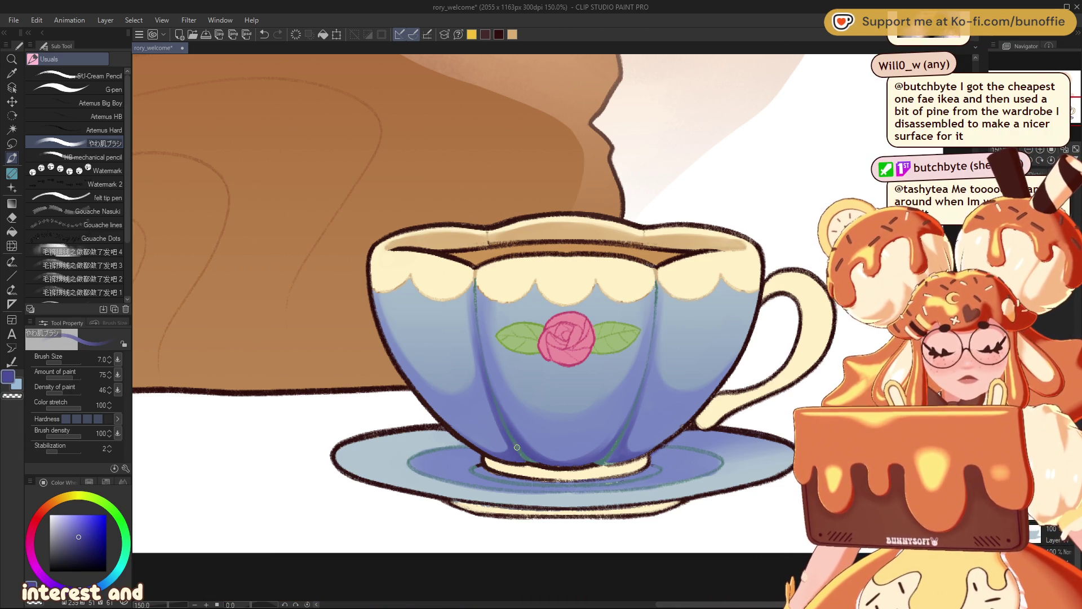
drag(539, 464, 348, 453)
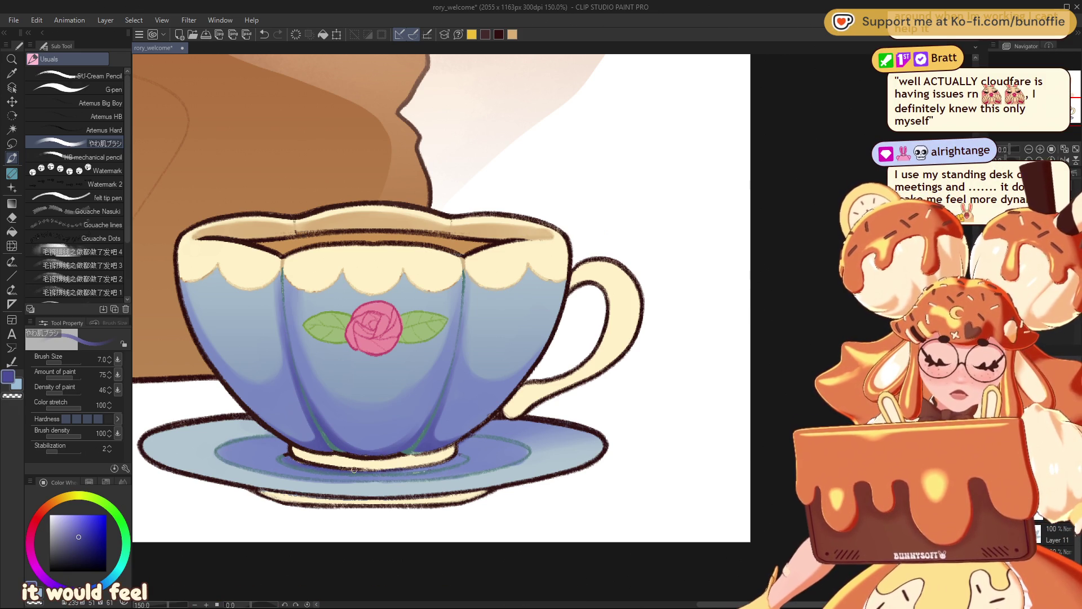
alt+click(444, 483)
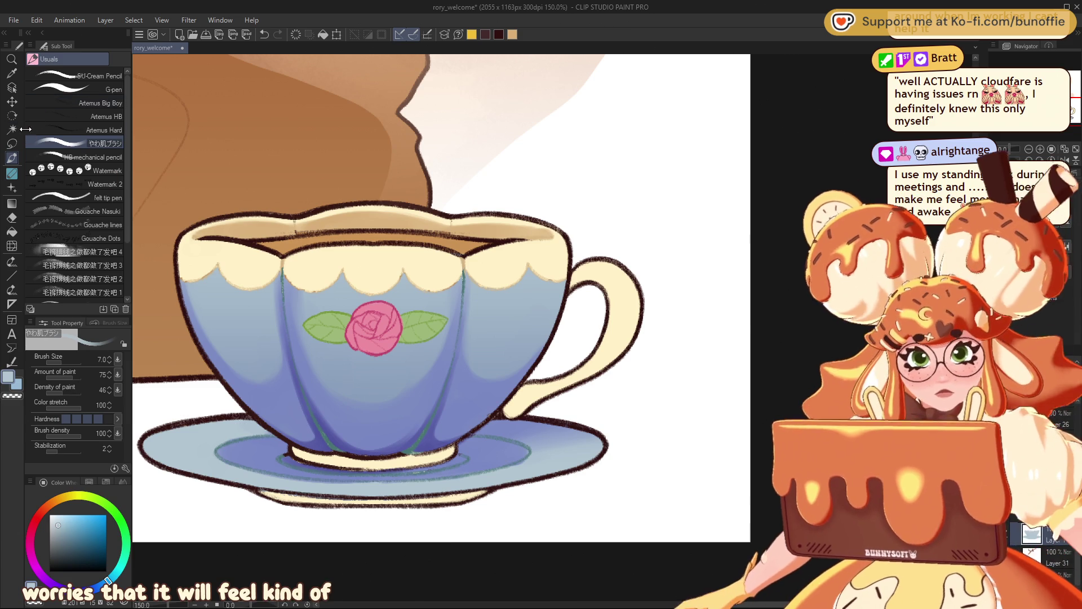
click(85, 88)
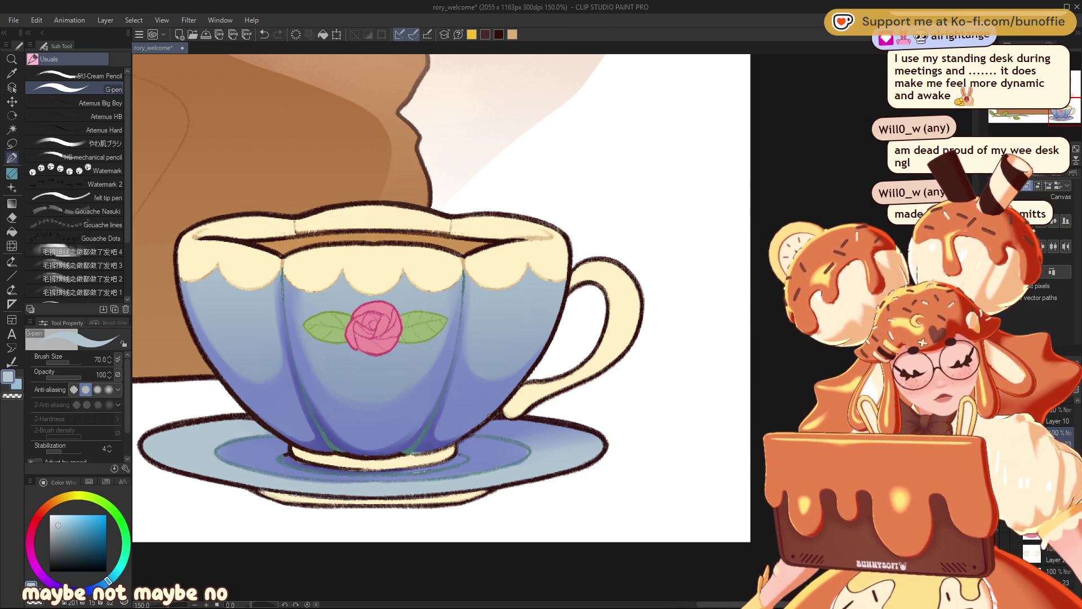
Step: Compare the cup rim with and without its last stroke, leave it removed, and pan up to the sign
key(ctrl+z)
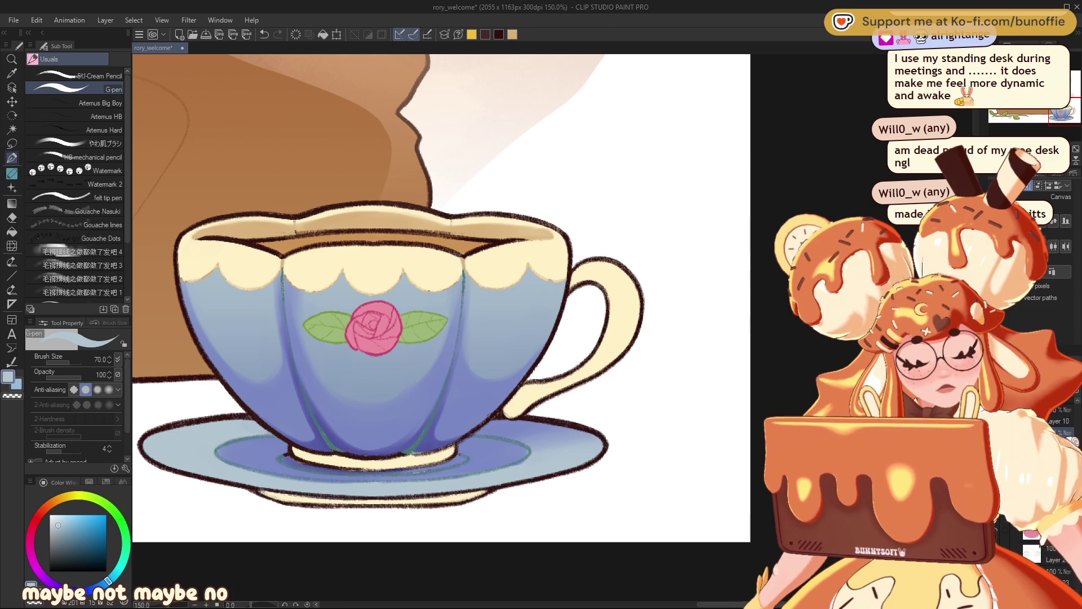
key(ctrl+y)
key(ctrl+z)
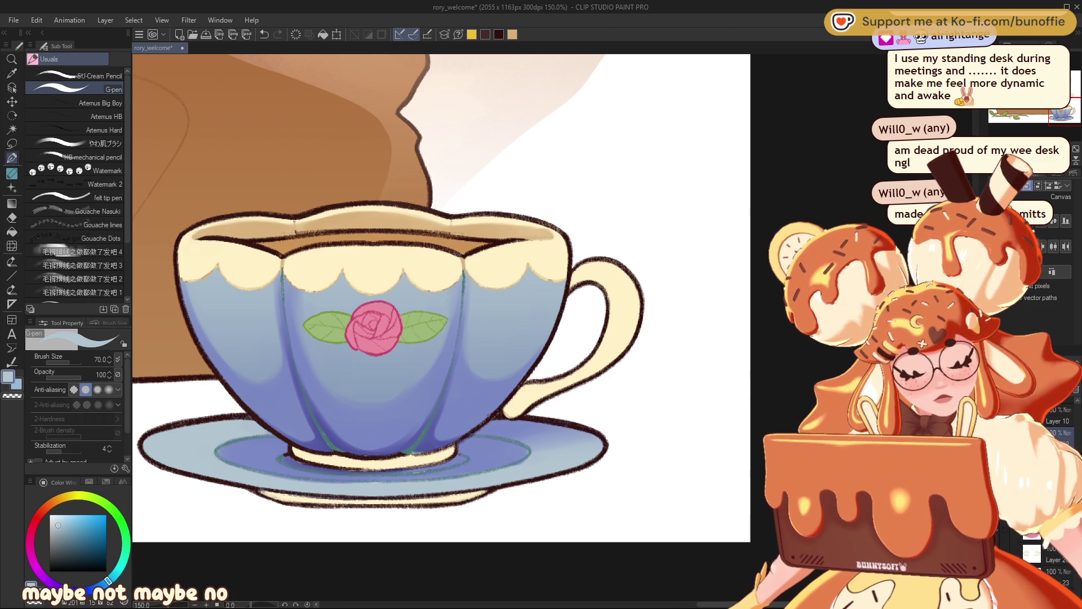
key(ctrl+y)
key(ctrl+z)
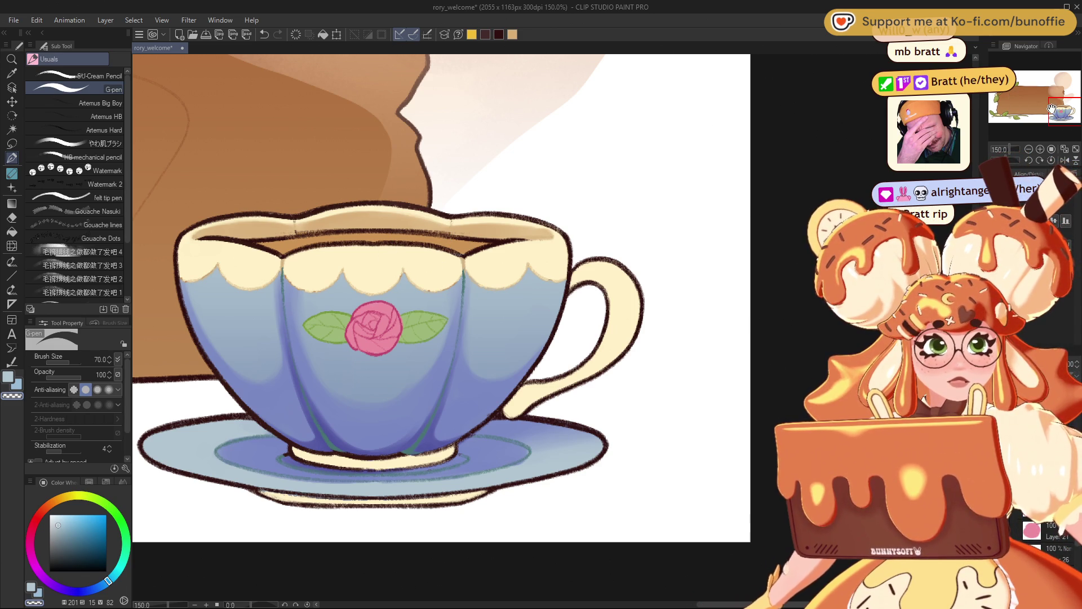
mouse_move(1054, 109)
mouse_down()
mouse_move(1027, 96)
mouse_move(1055, 100)
mouse_up()
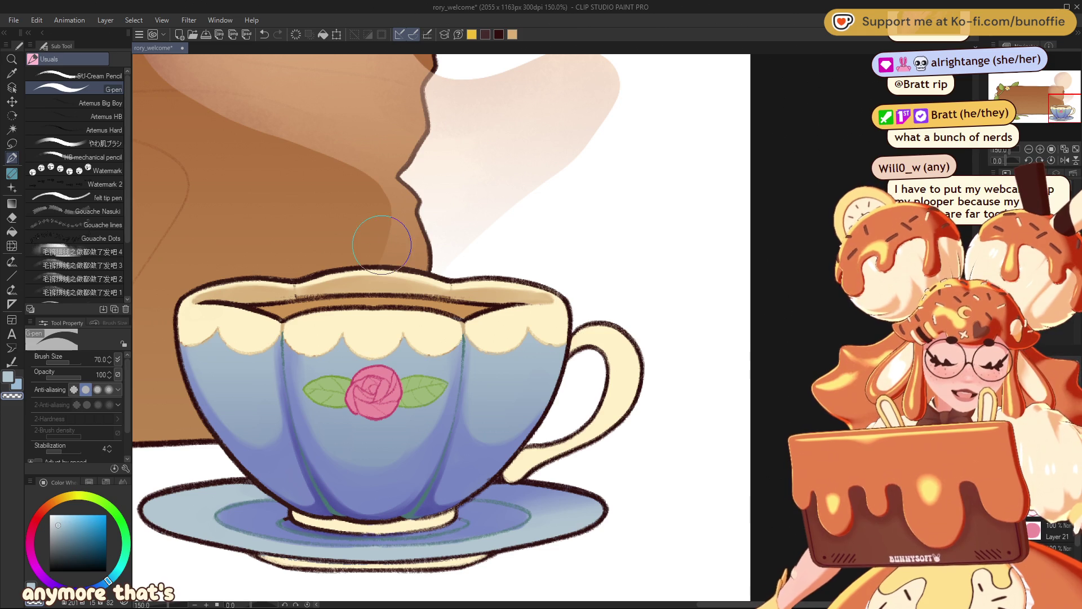
mouse_move(1064, 104)
mouse_down()
mouse_move(1042, 93)
mouse_move(1010, 100)
mouse_move(1007, 81)
mouse_move(1034, 87)
mouse_up()
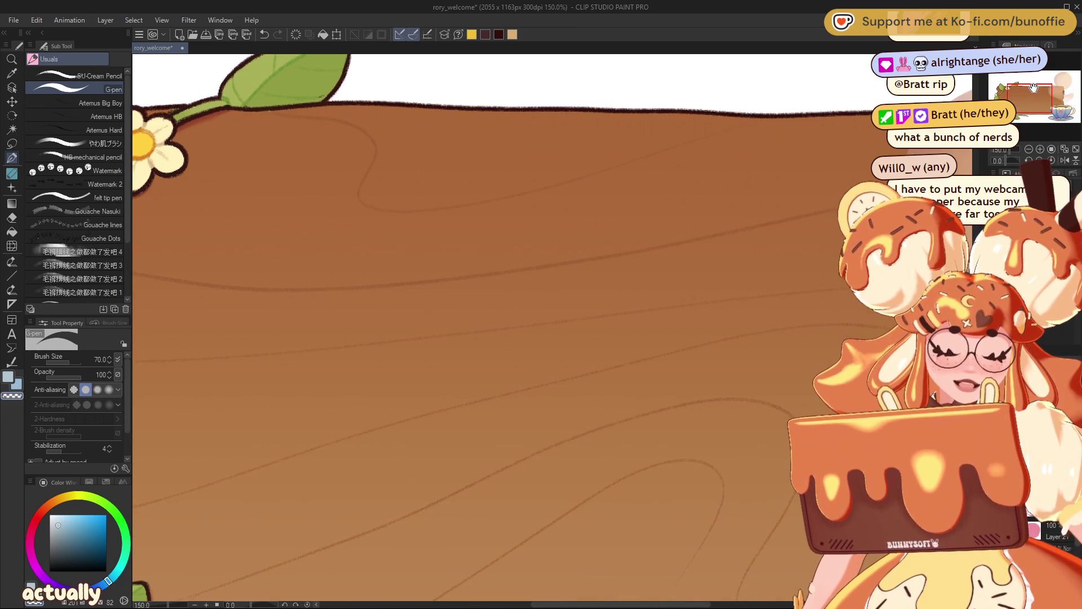
Step: Zoom out to 66.7% to frame the whole banner and select the SU-Cream Pencil brush
scroll(1034, 88, down, 3)
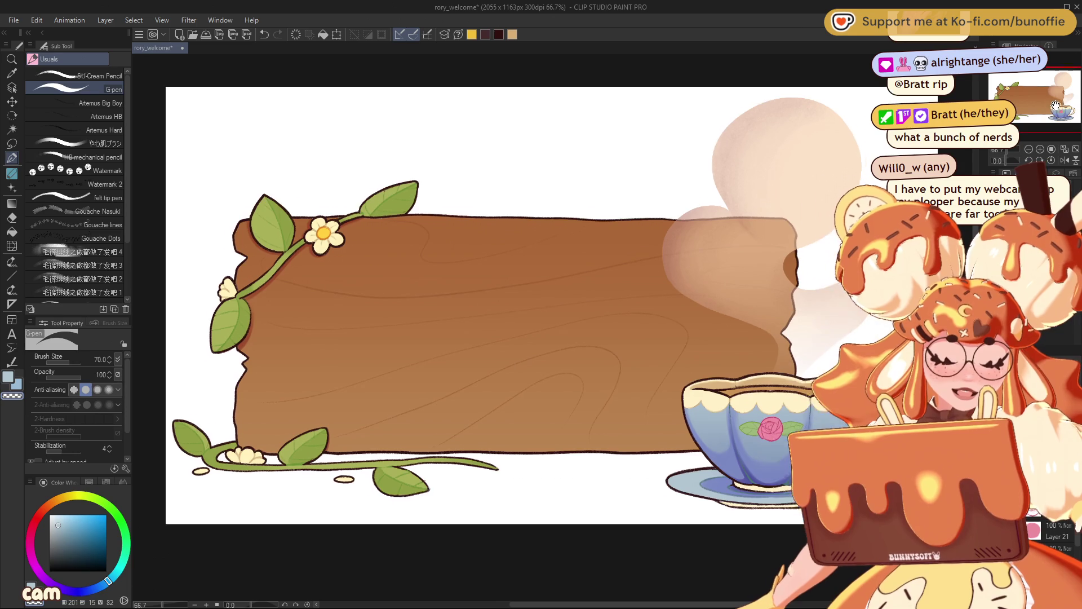
drag(1052, 105, 1050, 105)
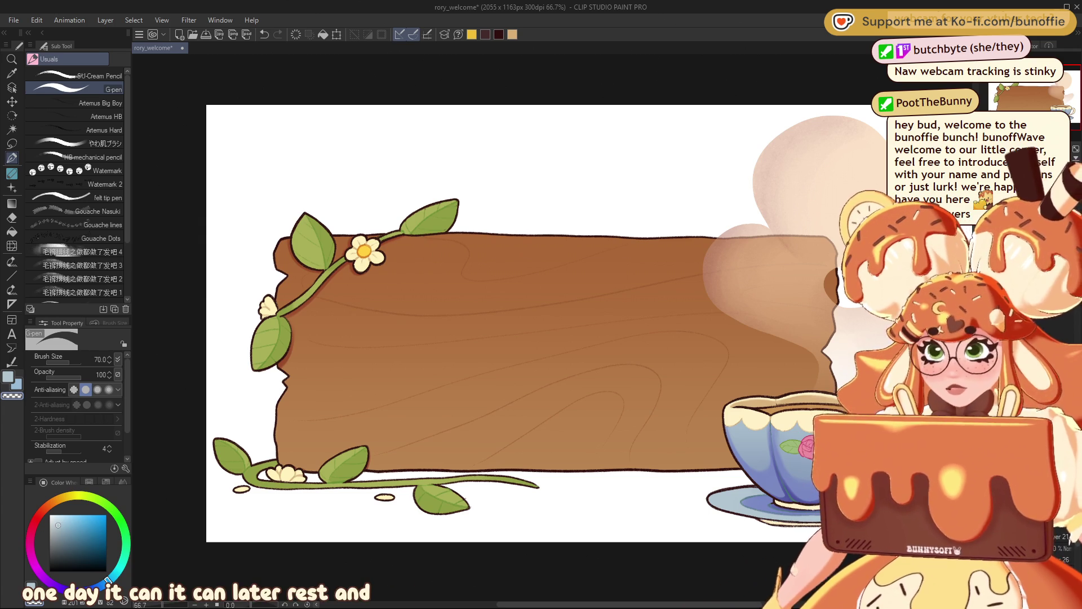
mouse_move(1046, 89)
mouse_down()
mouse_move(1035, 91)
mouse_move(1061, 84)
mouse_move(1050, 89)
mouse_up()
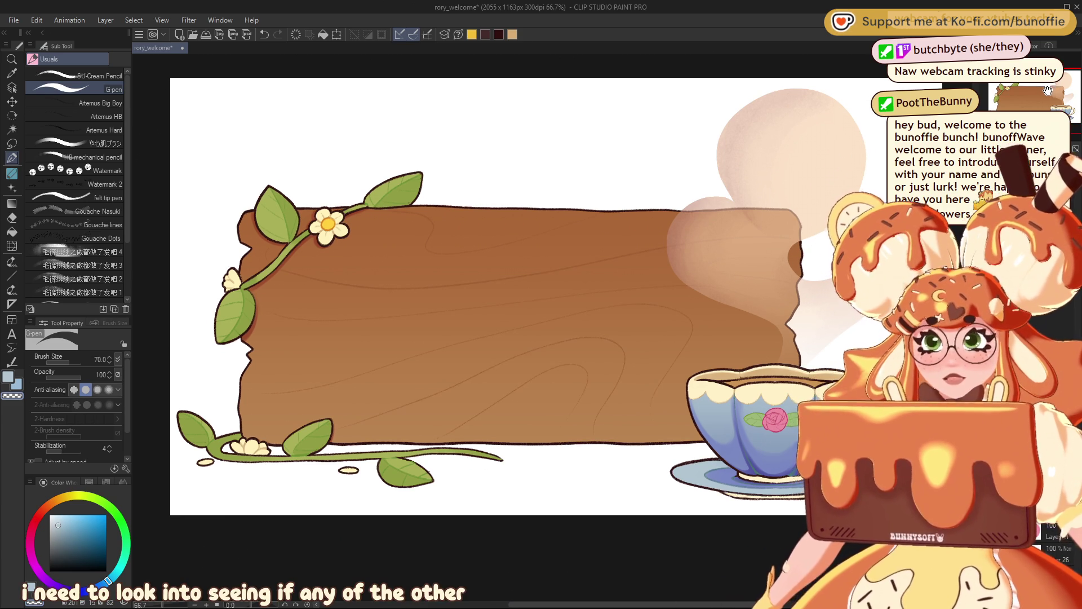
drag(1060, 83, 1057, 80)
click(105, 77)
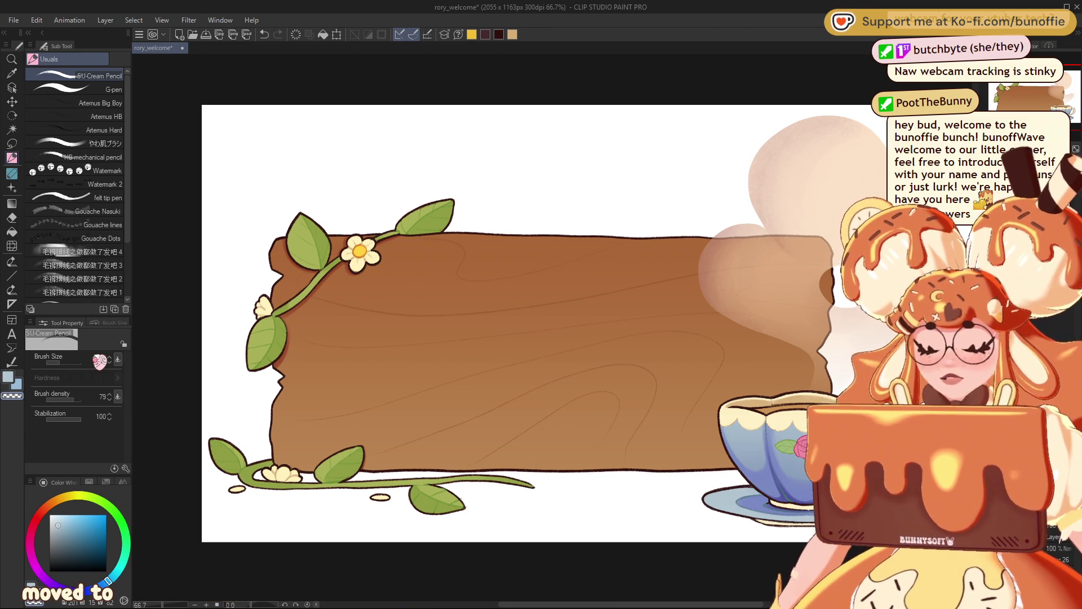
Step: Browse the brush list and zoom to 150% on the sign's top-left leaves and flower
mouse_move(128, 237)
mouse_down()
mouse_move(128, 293)
mouse_move(138, 249)
mouse_up()
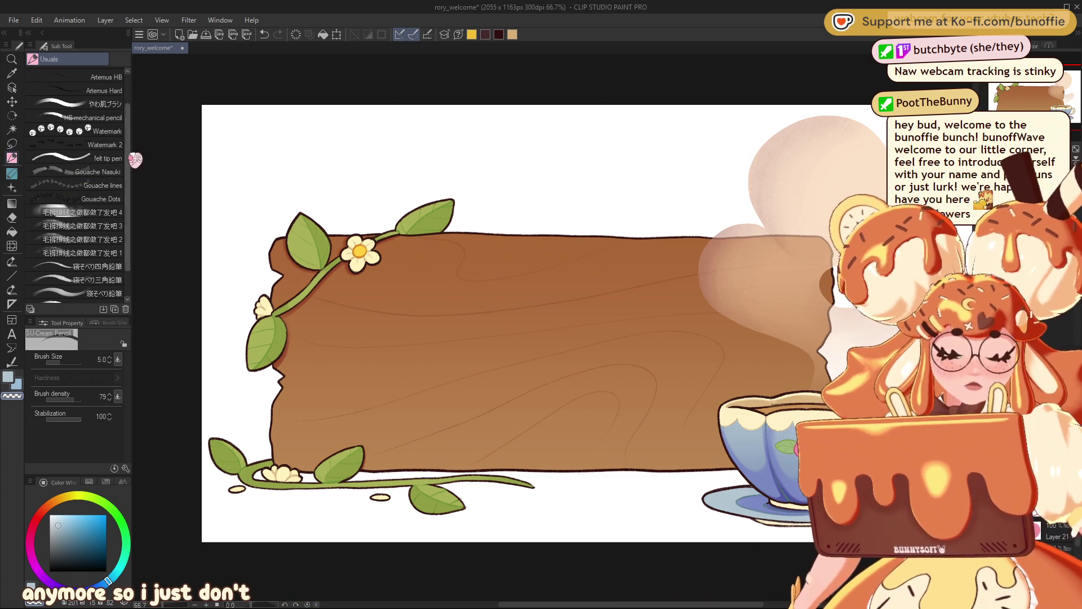
scroll(129, 169, up, 3)
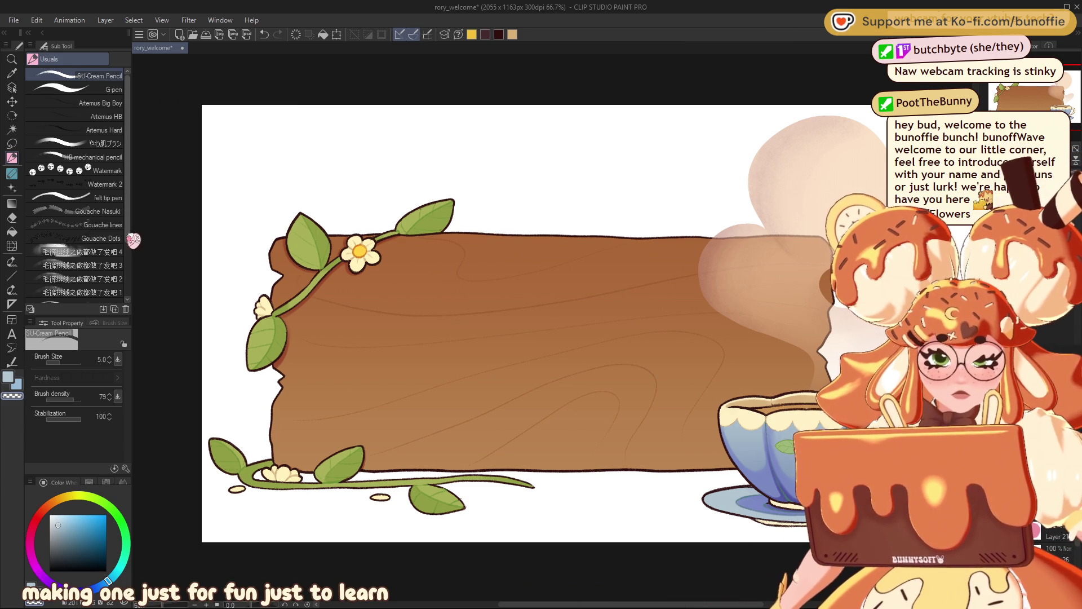
scroll(133, 242, down, 1)
scroll(133, 242, up, 1)
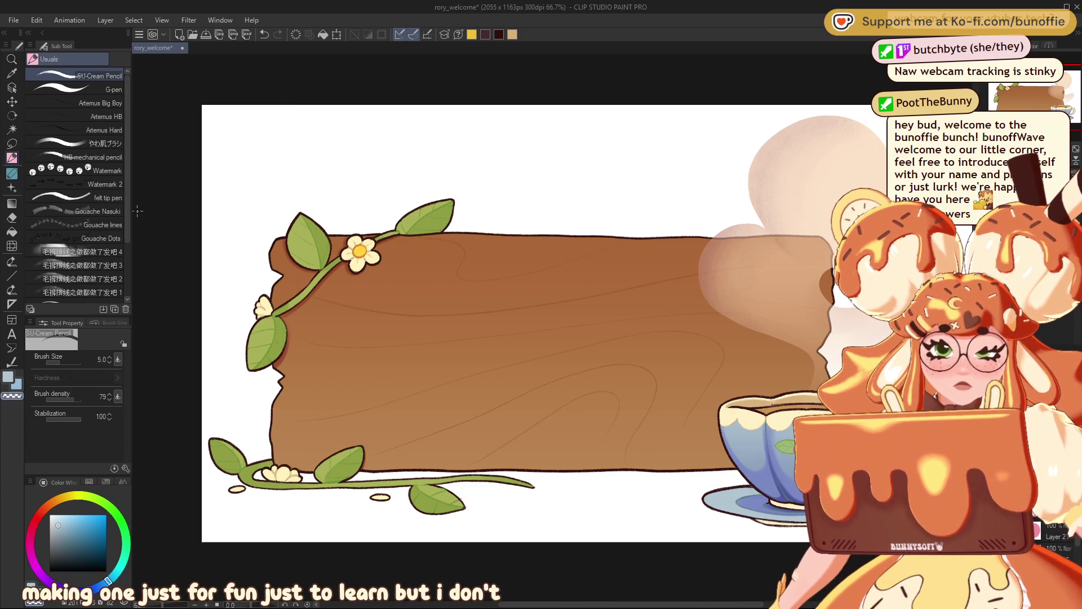
drag(1048, 85, 1044, 84)
scroll(1045, 85, up, 3)
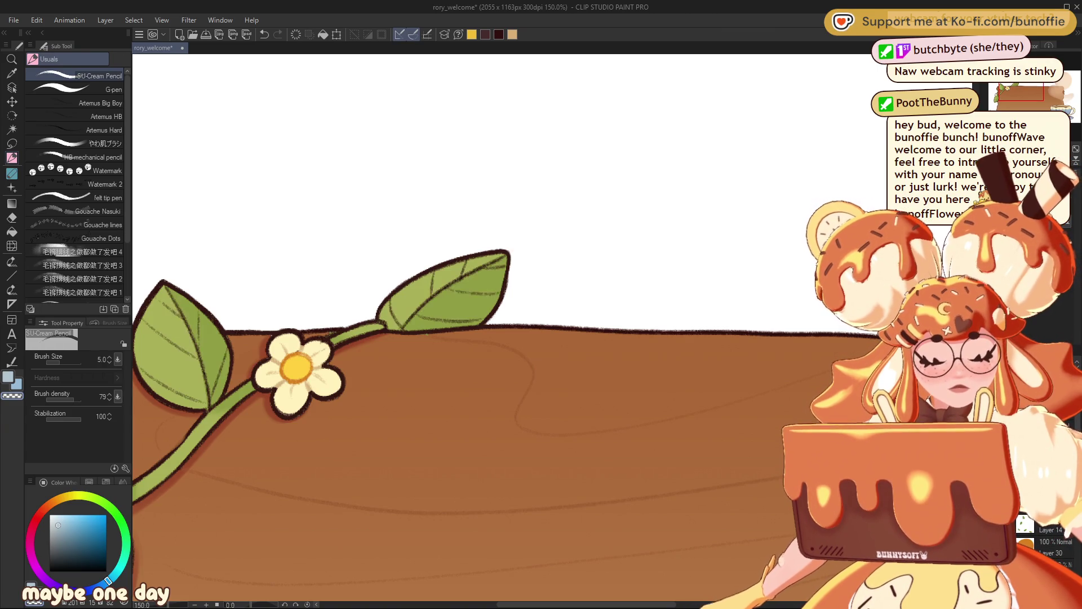
Step: Sample the vine green and touch up the lower leaf with the G-pen, then pan to the teacup
alt+click(389, 326)
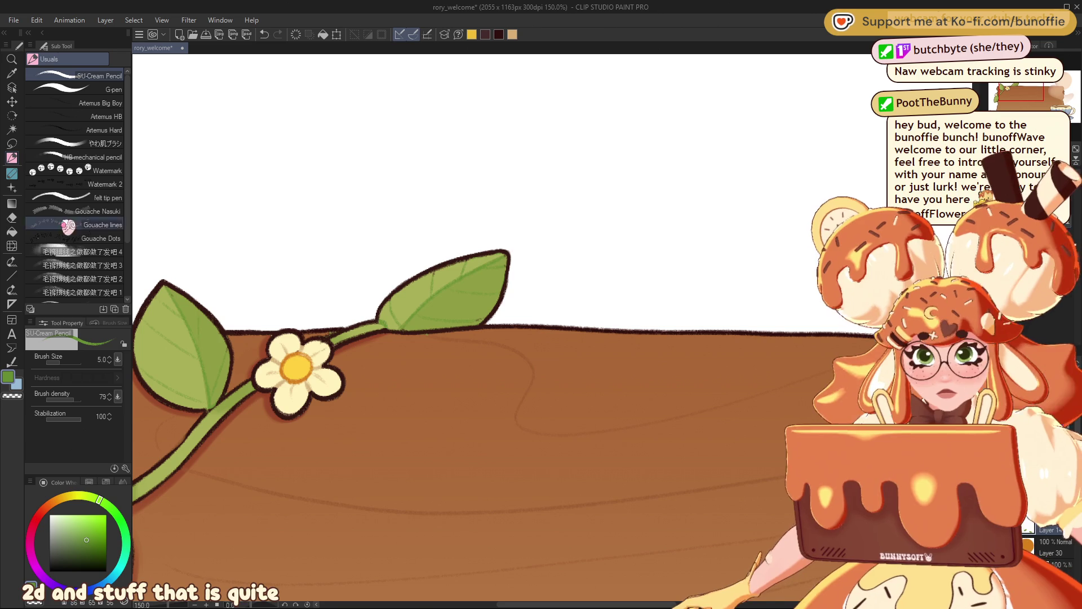
click(90, 89)
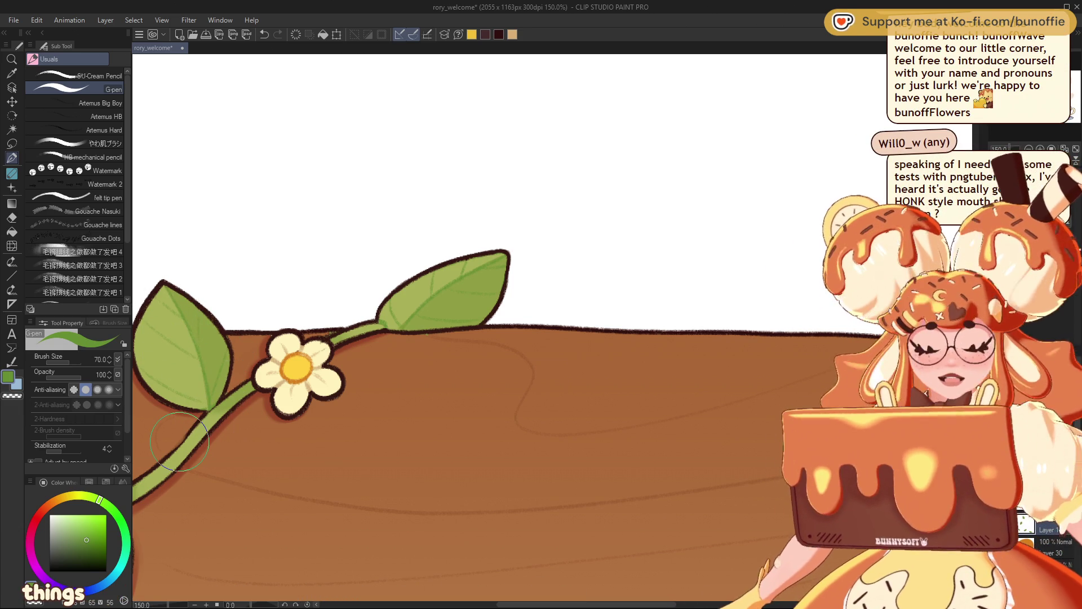
scroll(445, 332, down, 10)
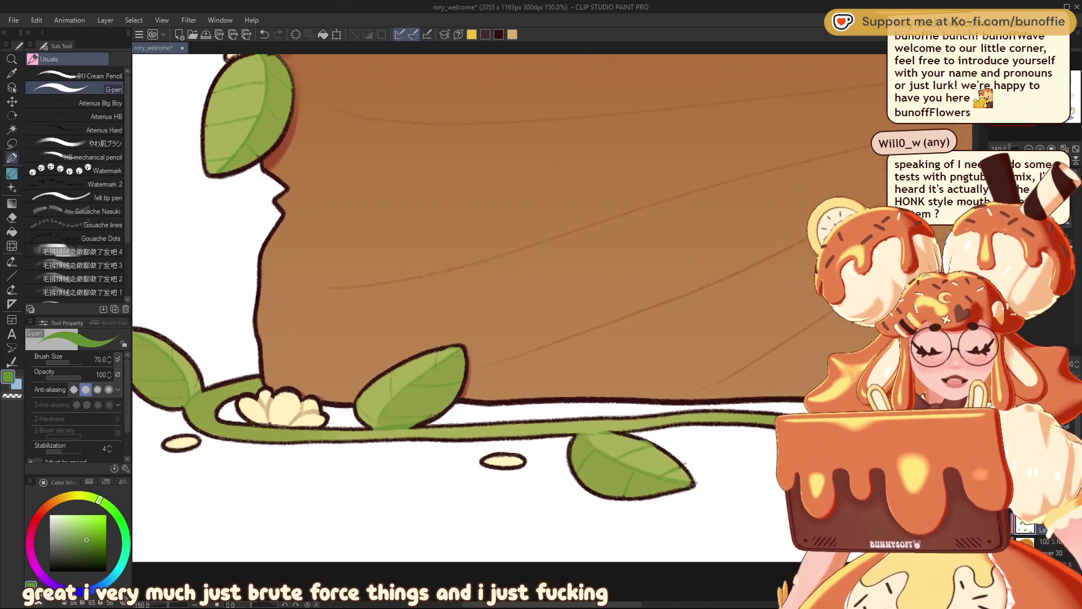
drag(194, 370, 248, 381)
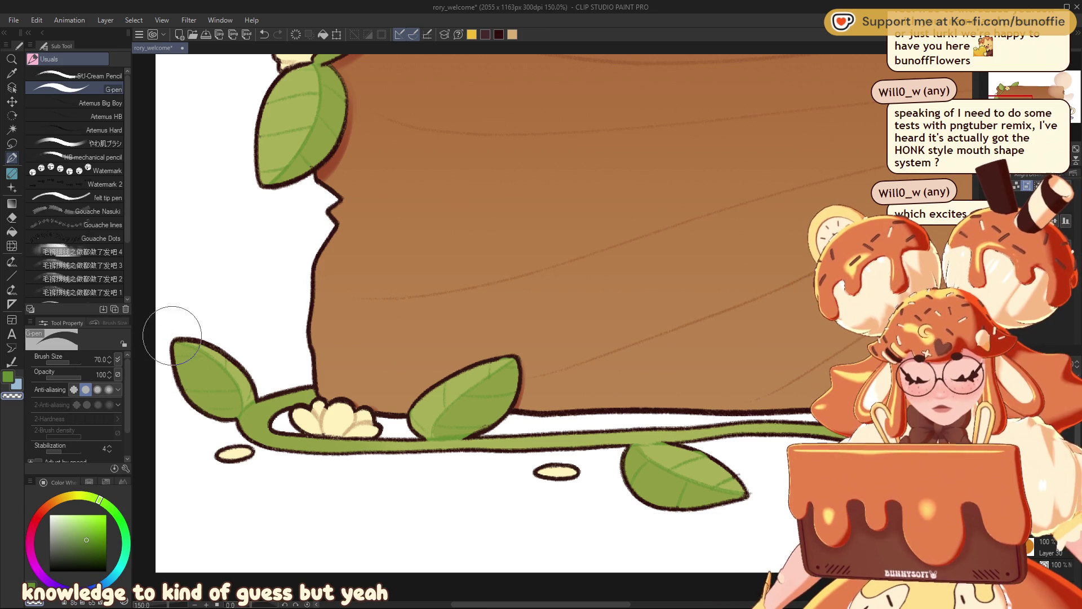
drag(242, 386, 250, 396)
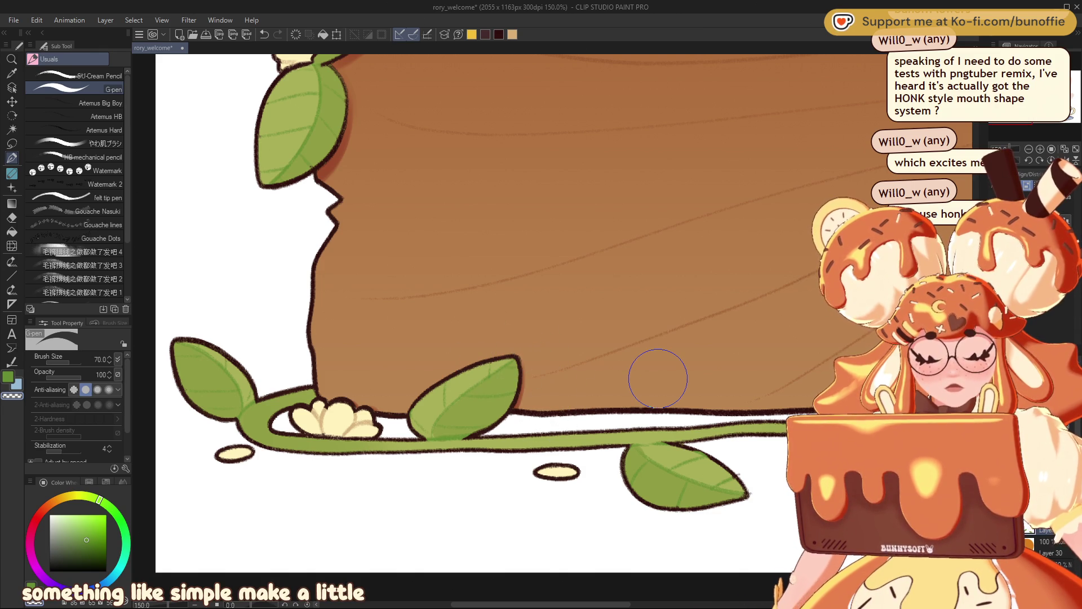
mouse_move(690, 442)
mouse_down()
mouse_move(520, 405)
mouse_move(196, 398)
mouse_up()
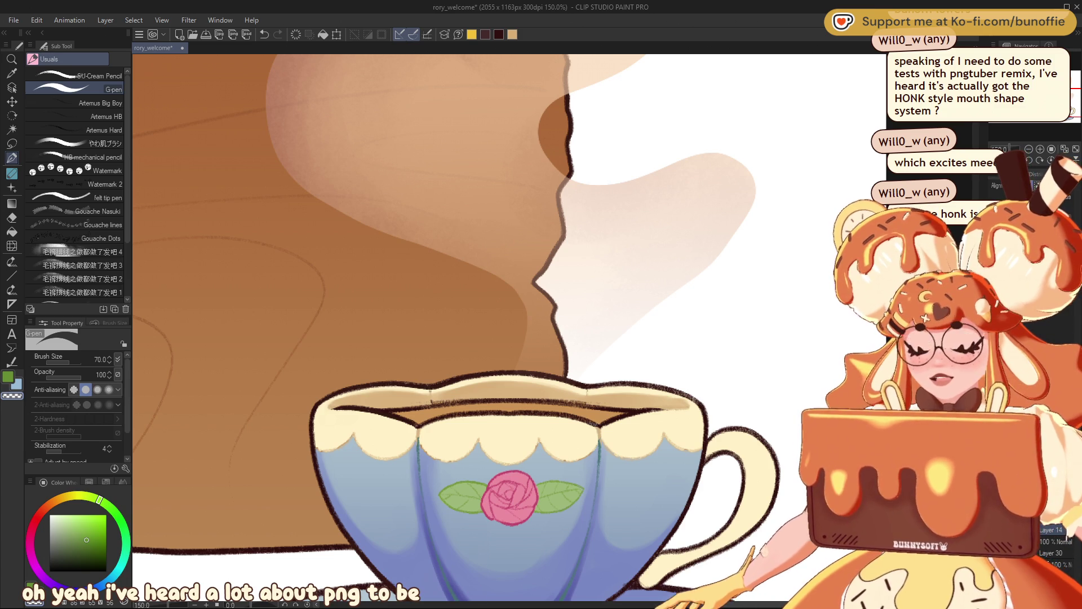
mouse_move(451, 282)
mouse_down()
mouse_move(418, 314)
mouse_move(395, 113)
mouse_up()
key(ctrl+minus)
key(ctrl+minus)
key(ctrl+minus)
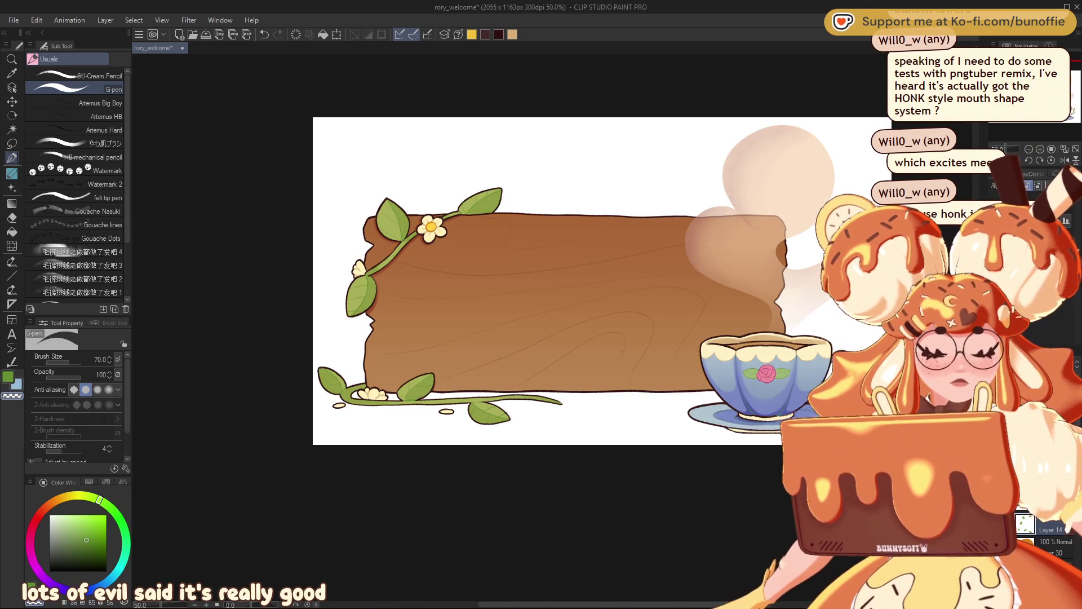
click(1040, 149)
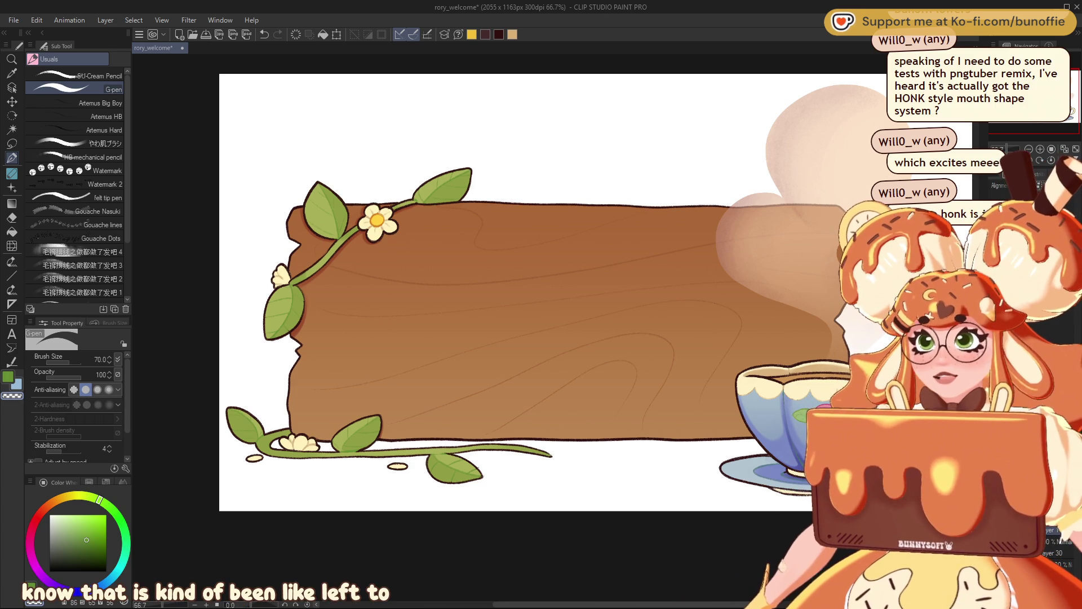
mouse_move(507, 293)
mouse_down()
mouse_move(452, 309)
mouse_move(476, 320)
mouse_move(476, 338)
mouse_move(517, 301)
mouse_move(401, 307)
mouse_move(420, 362)
mouse_move(440, 346)
mouse_up()
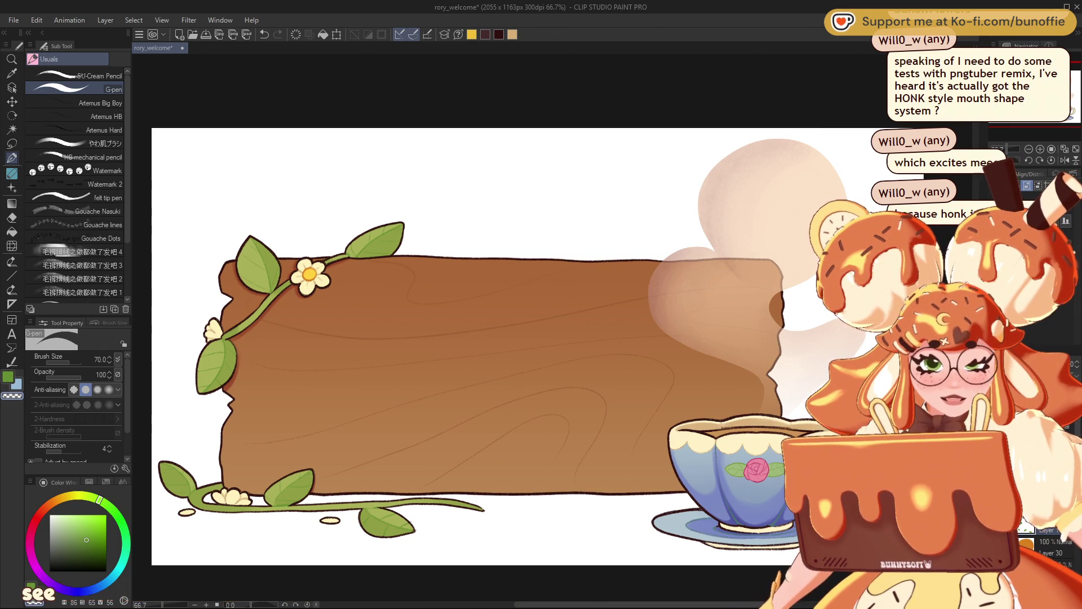
drag(1044, 120, 1056, 127)
scroll(1056, 126, up, 4)
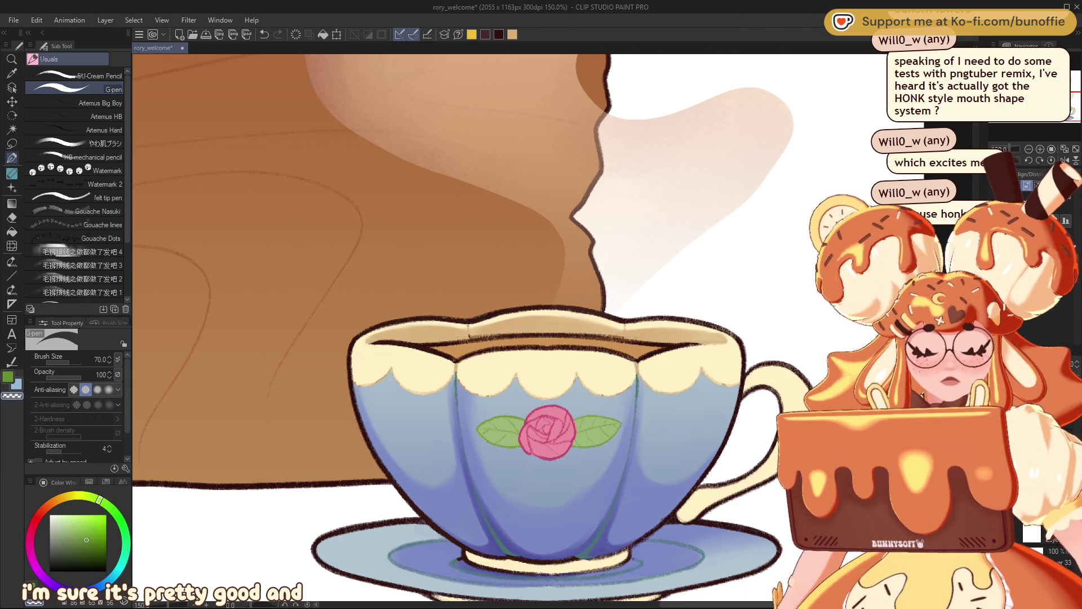
Step: Mix a rusty reddish-brown and fade it foreground-to-transparent across the coffee inside the cup rim
alt+click(458, 338)
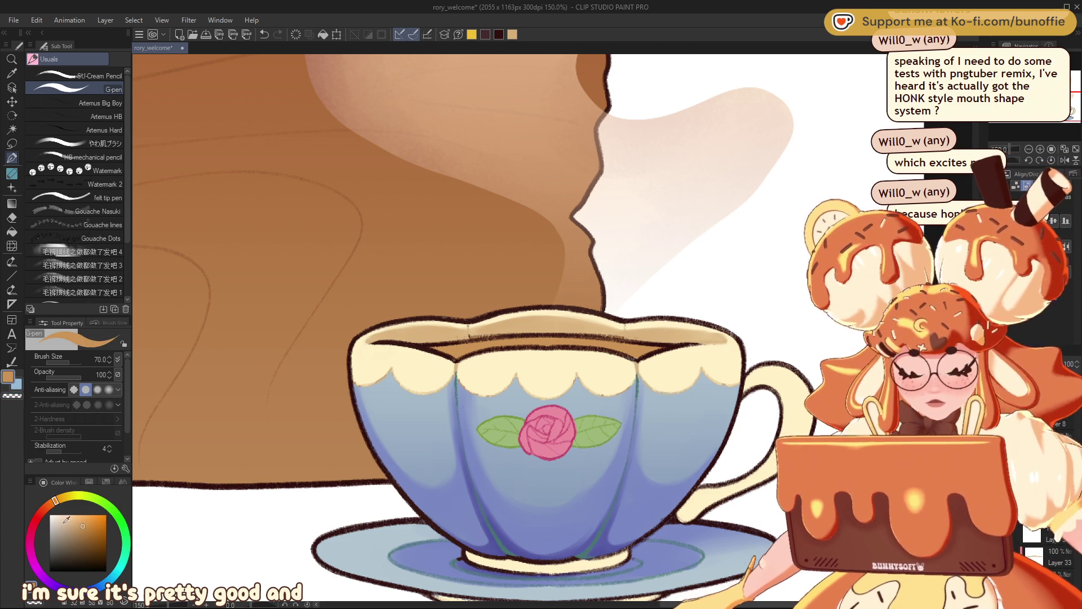
click(45, 507)
click(87, 534)
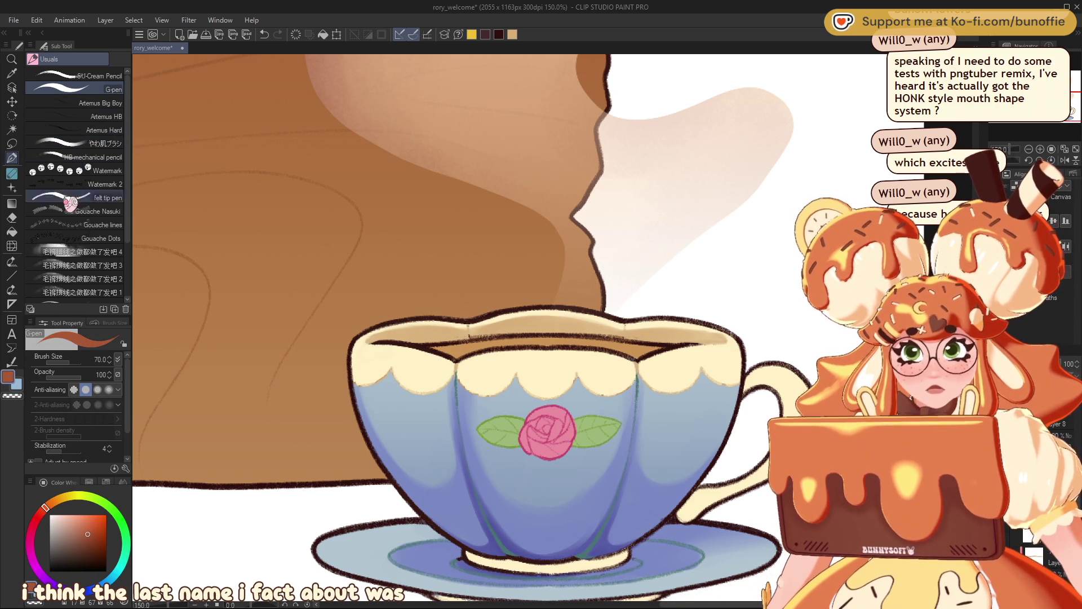
click(11, 203)
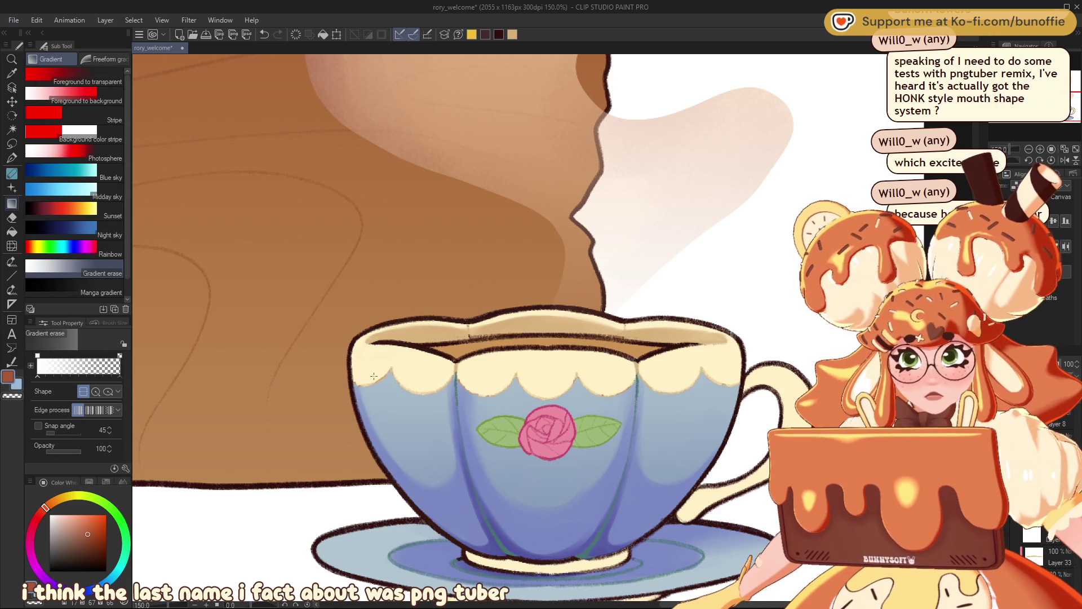
click(125, 79)
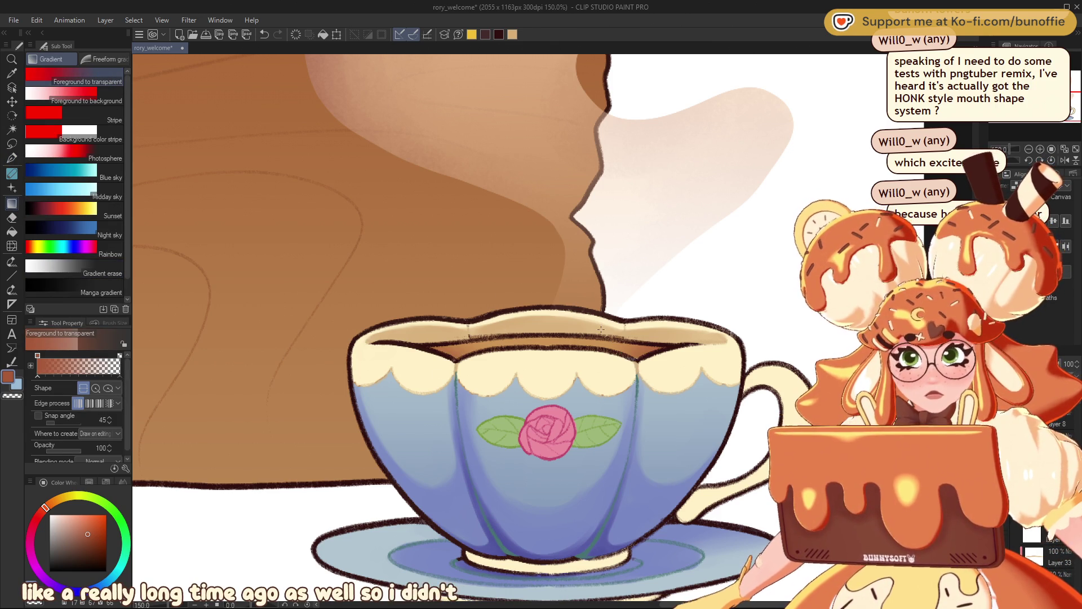
drag(639, 358, 569, 340)
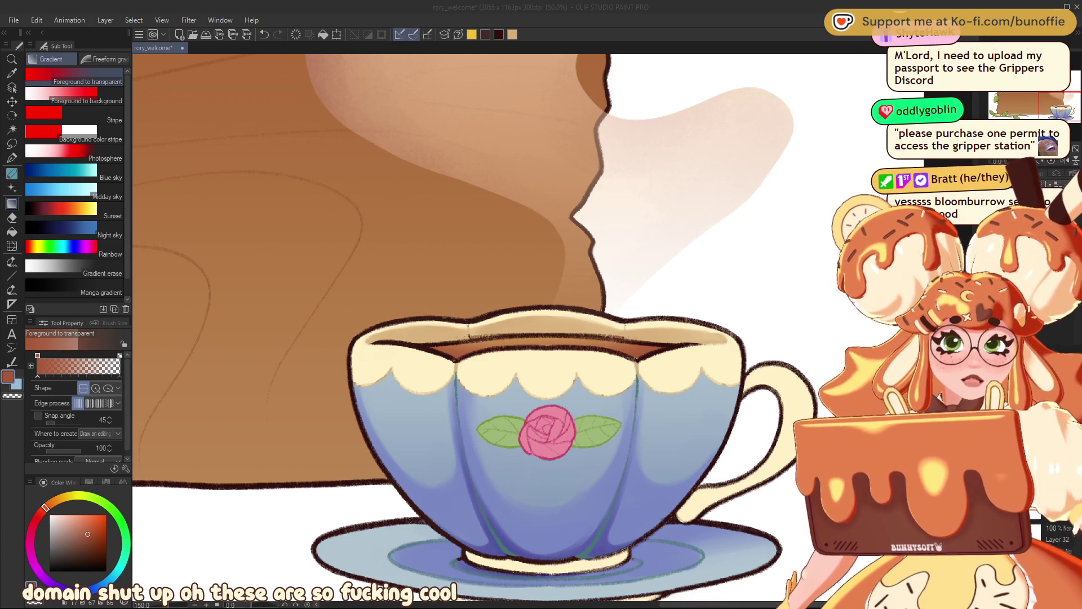
Step: Check the character reference sheet at 100%, then close it to return to the rory_welcome teacup canvas
click(19, 27)
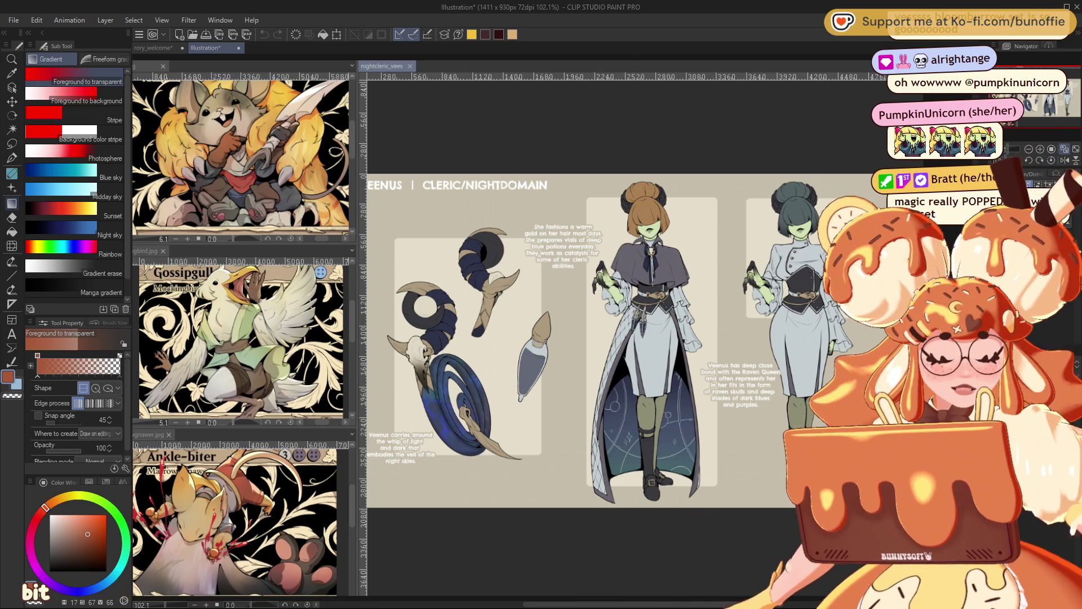
key(ctrl+alt+0)
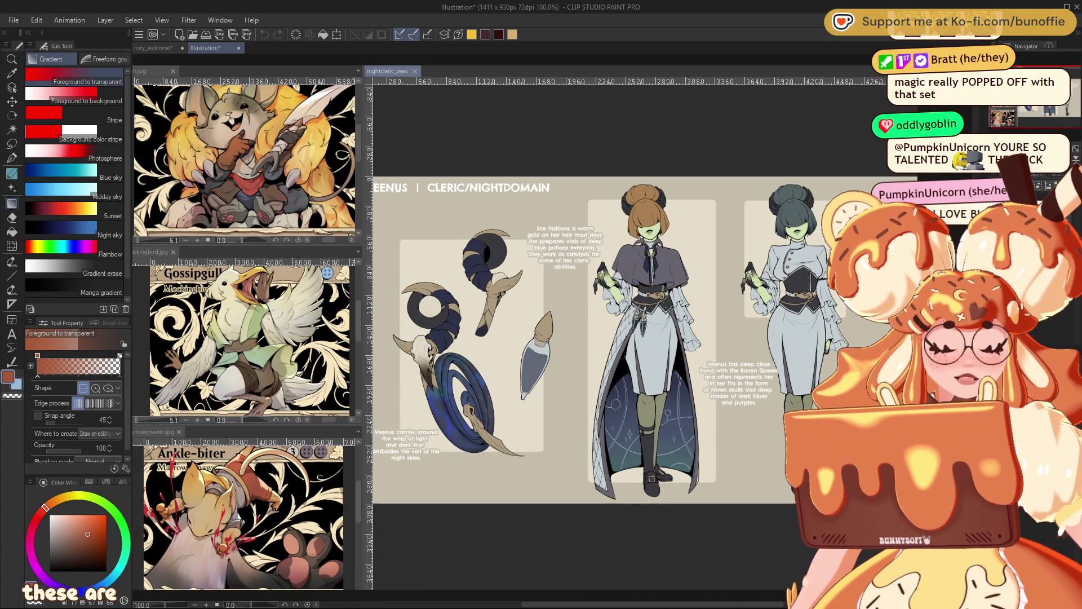
scroll(620, 327, down, 2)
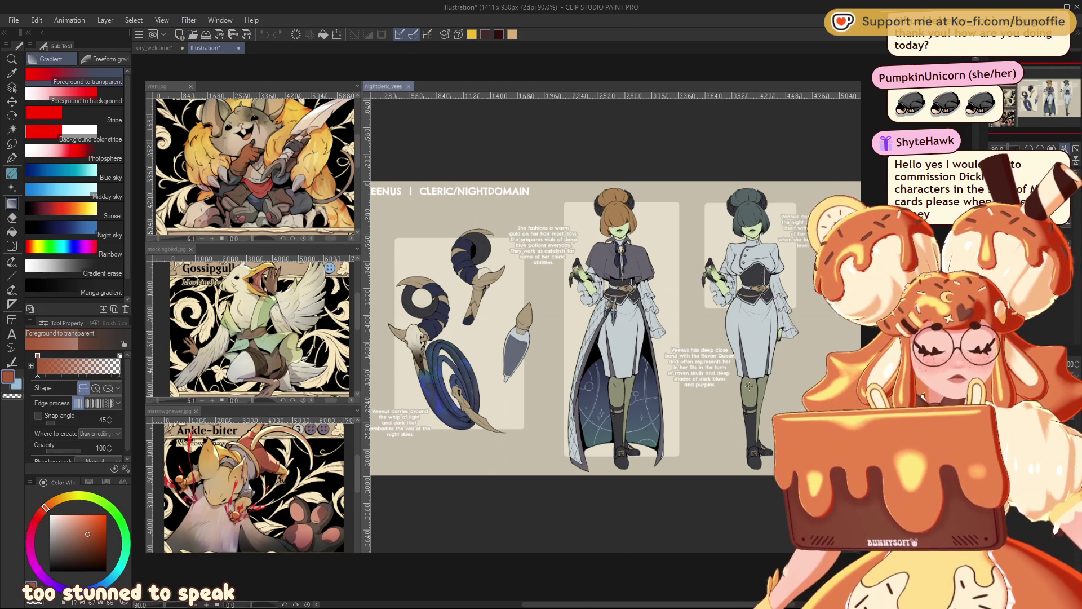
scroll(804, 220, up, 3)
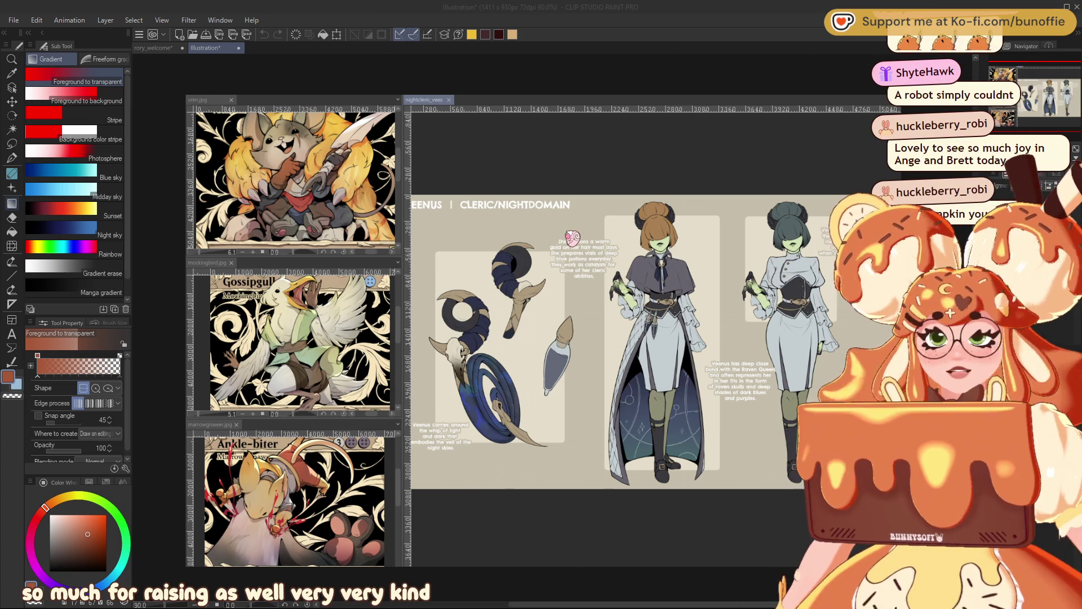
key(ctrl+w)
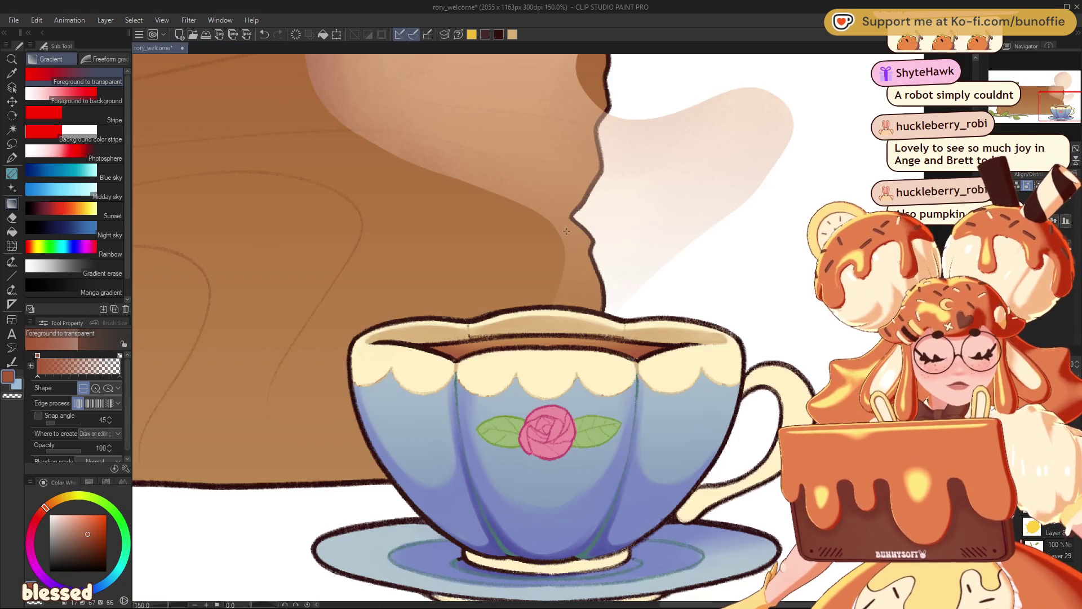
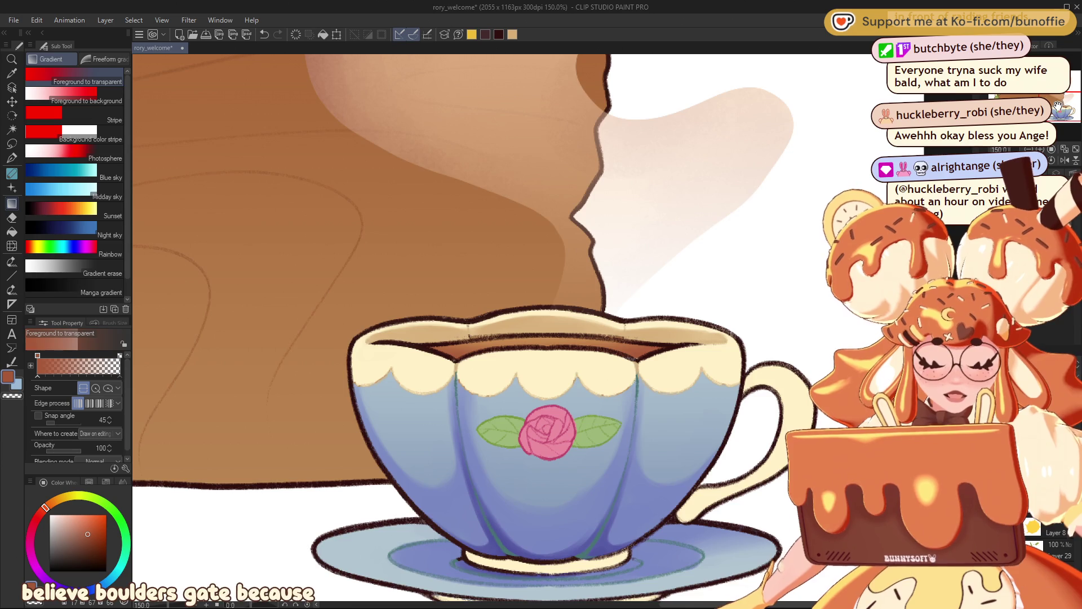
Step: Pan around the teacup and zoom out to 66.7% so the whole sign fits
drag(451, 282, 642, 397)
scroll(789, 338, down, 4)
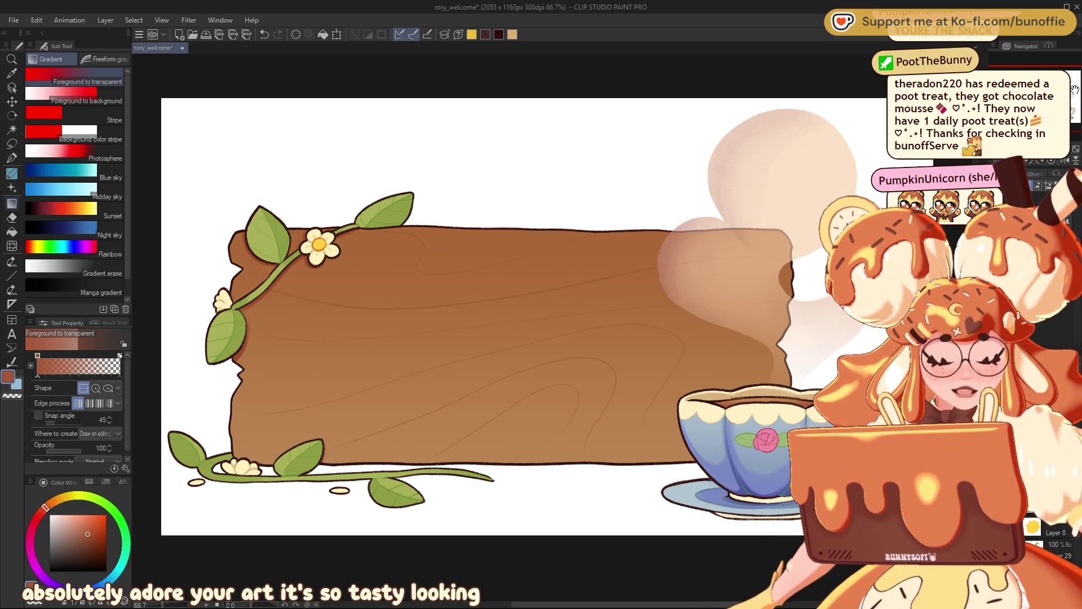
Step: Centre the view on the wooden sign and sample a darker red-brown from the artwork
mouse_move(485, 316)
mouse_down()
mouse_move(584, 319)
mouse_move(464, 327)
mouse_move(525, 329)
mouse_up()
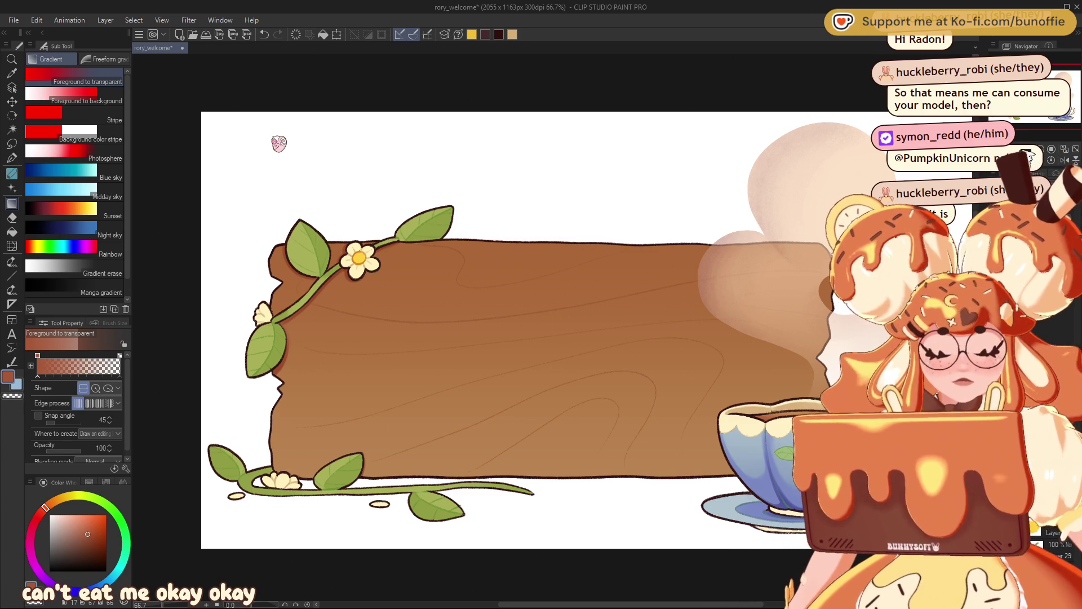
drag(1051, 90, 1052, 92)
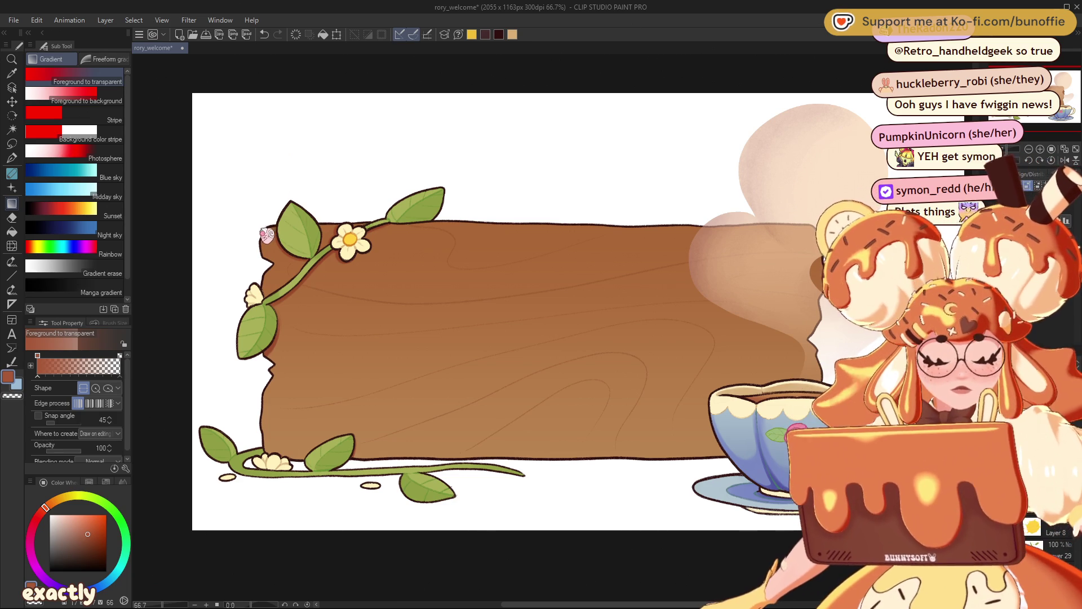
alt+click(239, 153)
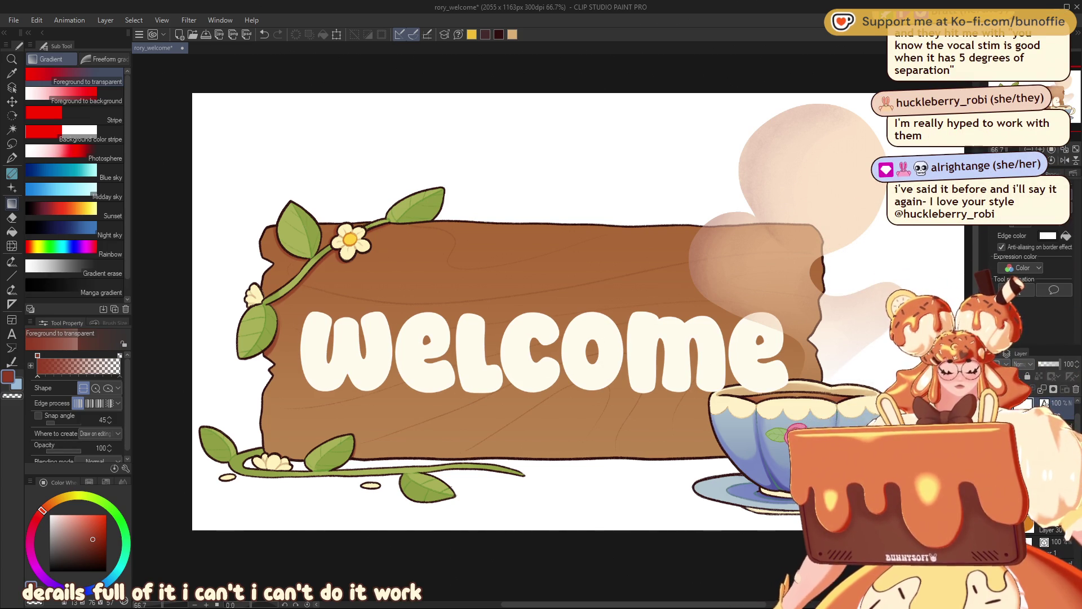
Step: Give the welcome letters a dark brown edge colour and lower their layer opacity to 74
click(1065, 241)
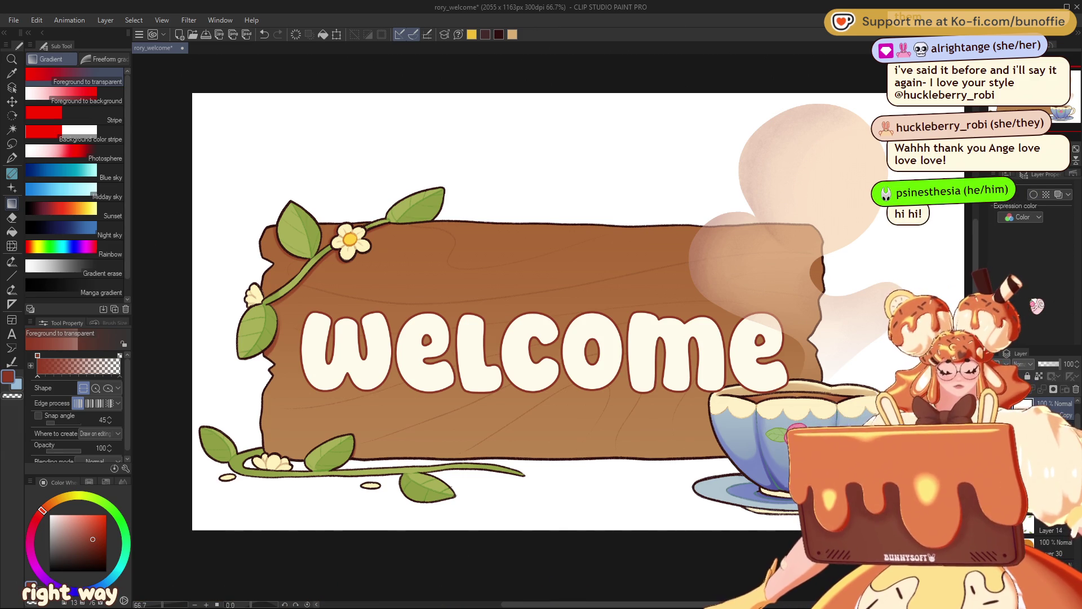
drag(1060, 363, 1052, 363)
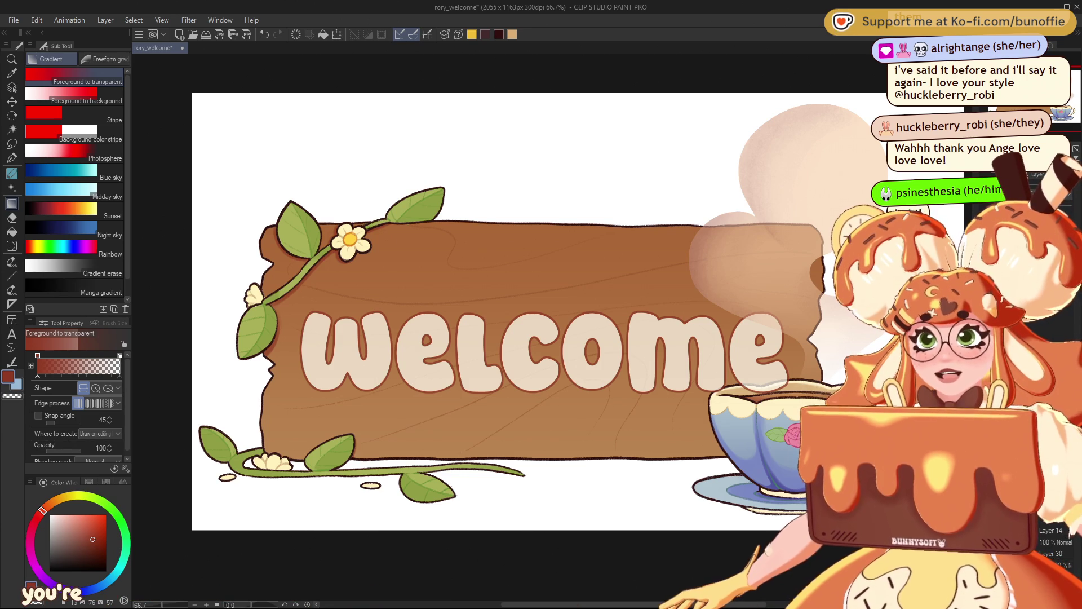
Step: Paint cream strokes along the cup rim with the Cream Pencil at size 10, covering the pinkish mark
scroll(834, 586, up, 5)
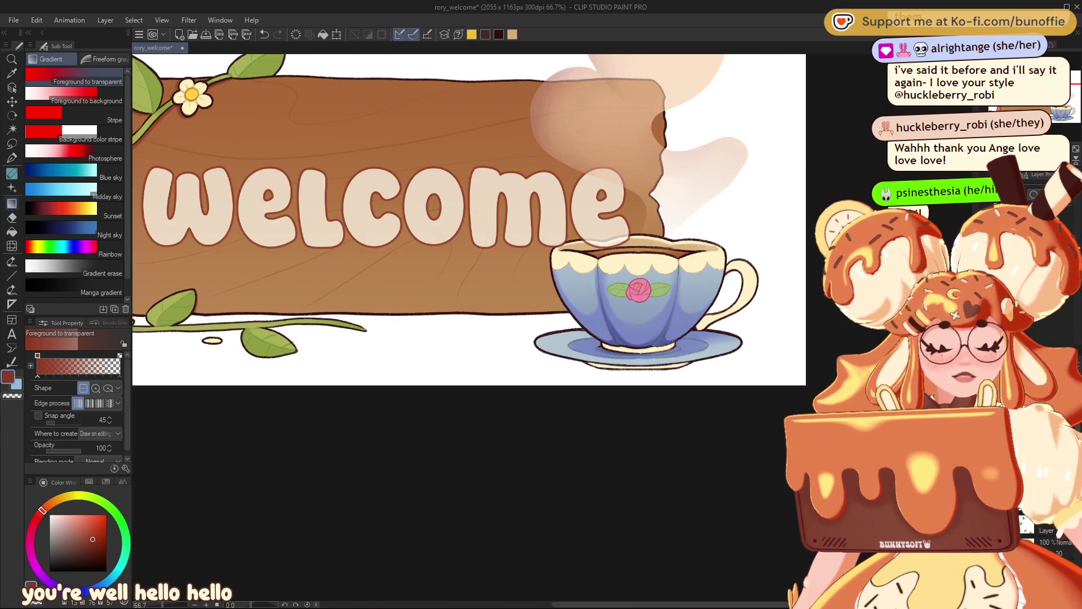
drag(507, 141, 262, 376)
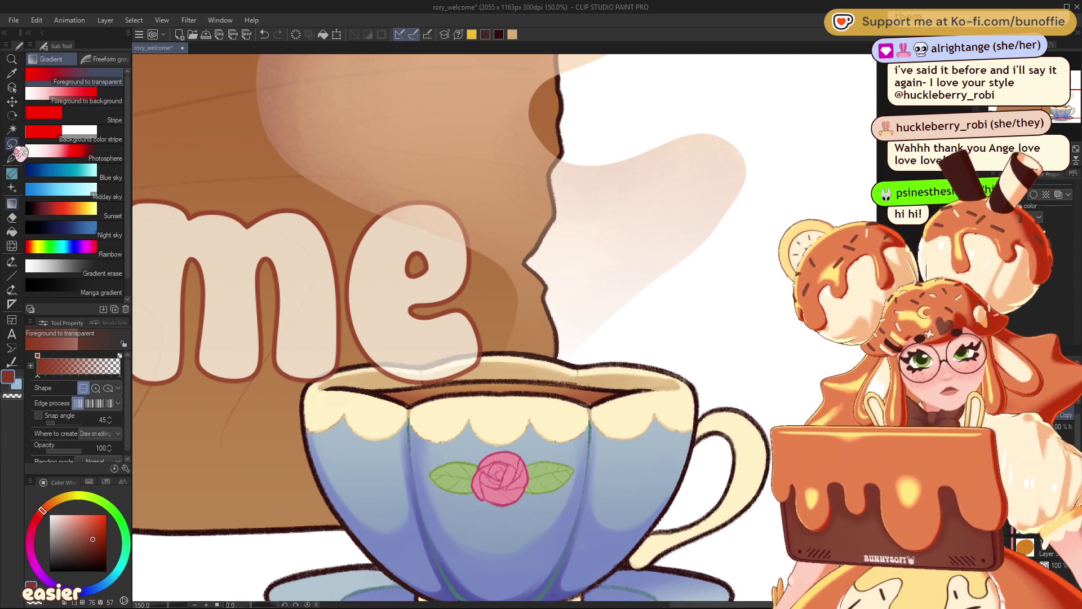
click(11, 157)
click(83, 77)
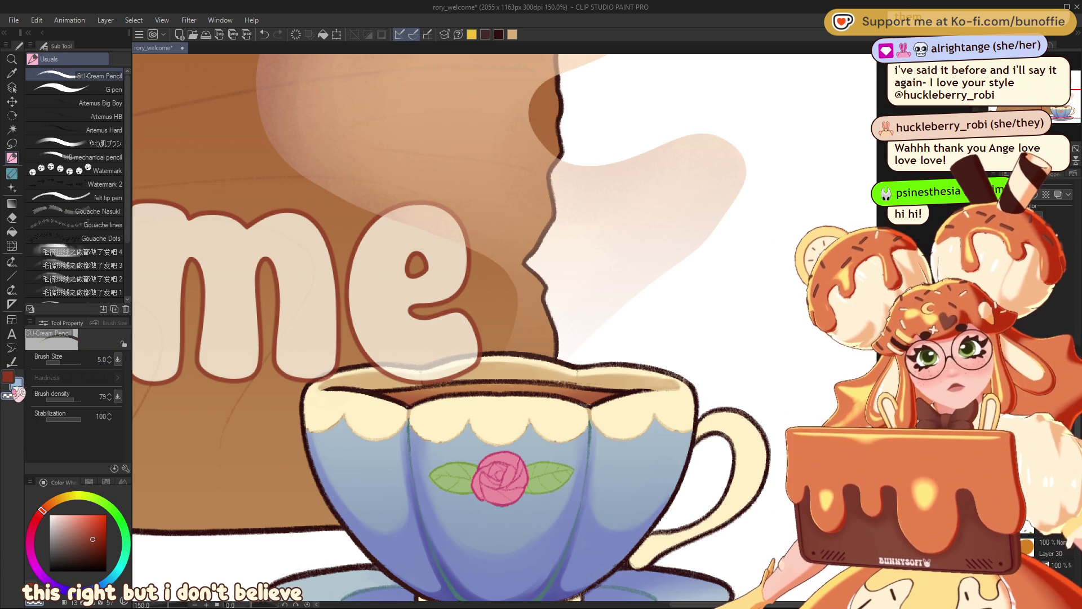
key(bracketright)
key(bracketright)
key(bracketright)
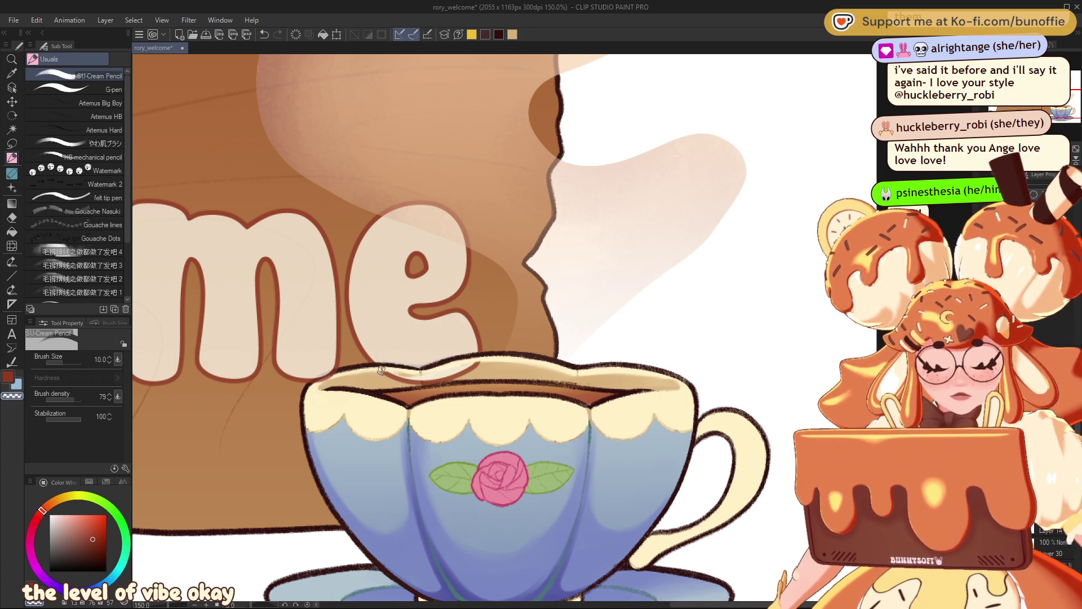
drag(381, 375, 476, 369)
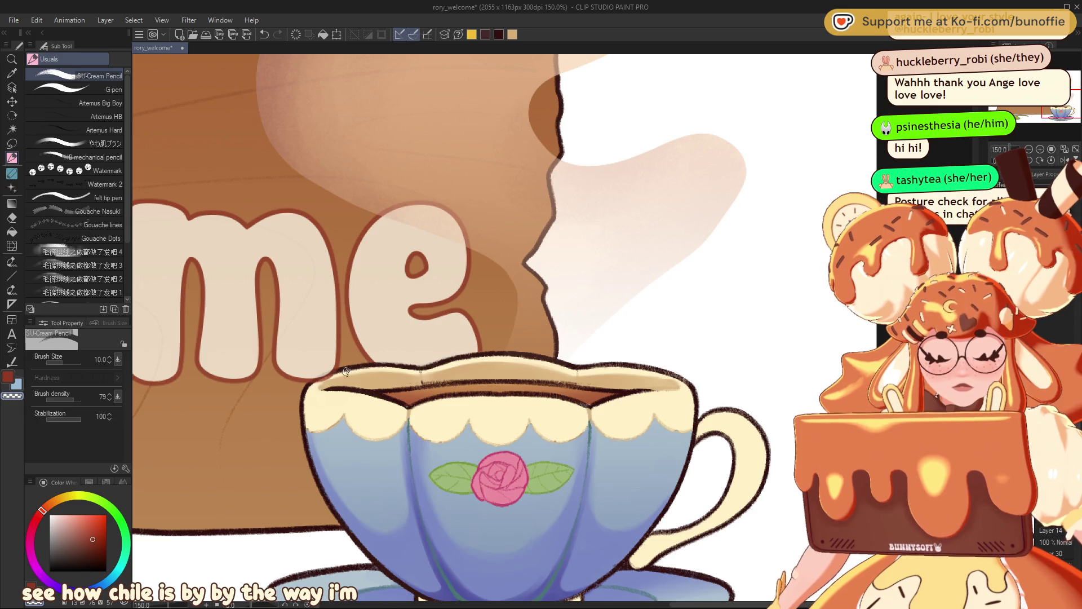
drag(319, 383, 340, 372)
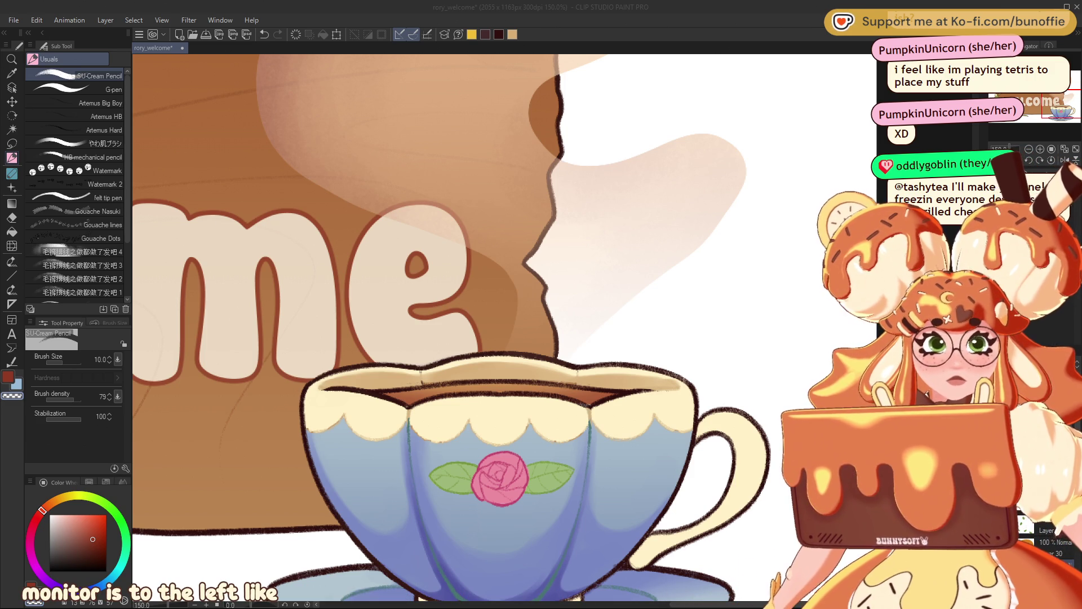
Step: Set up the cream pencil with stabilization 2 and a thinner stroke
scroll(375, 327, up, 10)
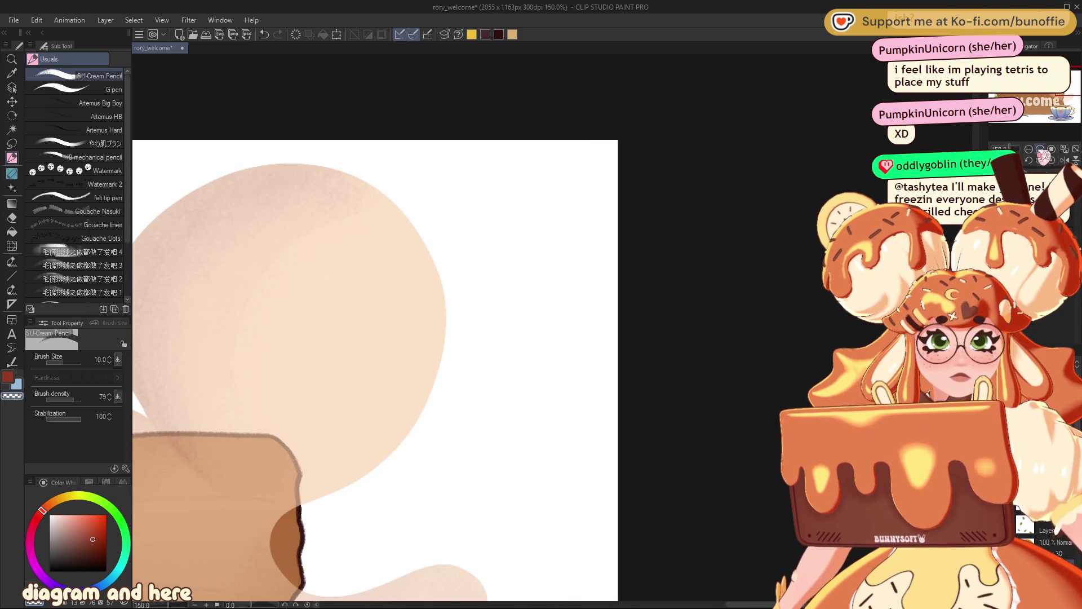
scroll(1076, 75, up, 3)
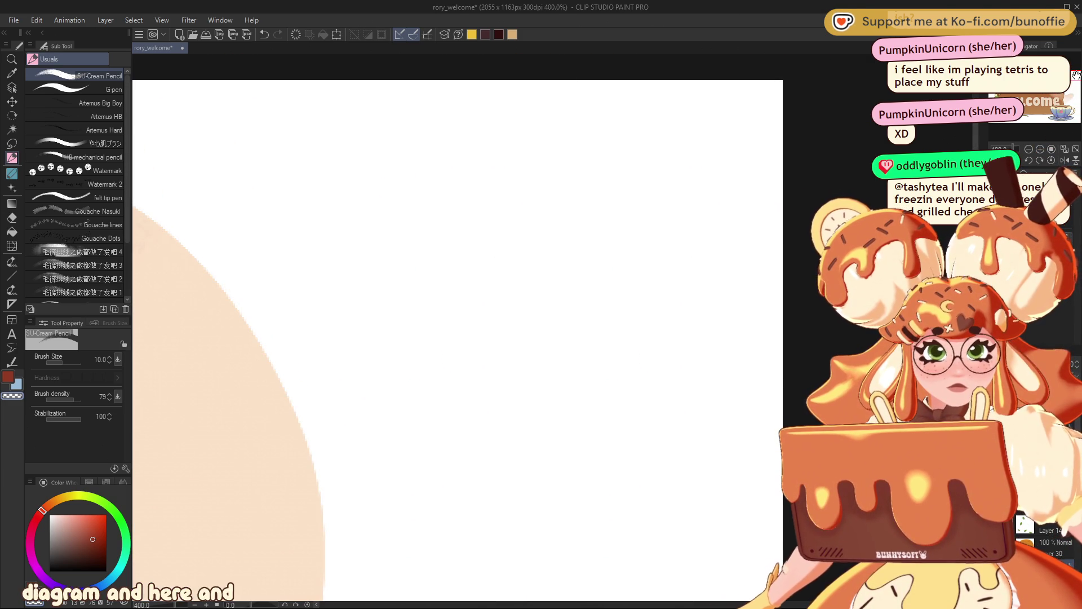
click(11, 143)
click(37, 123)
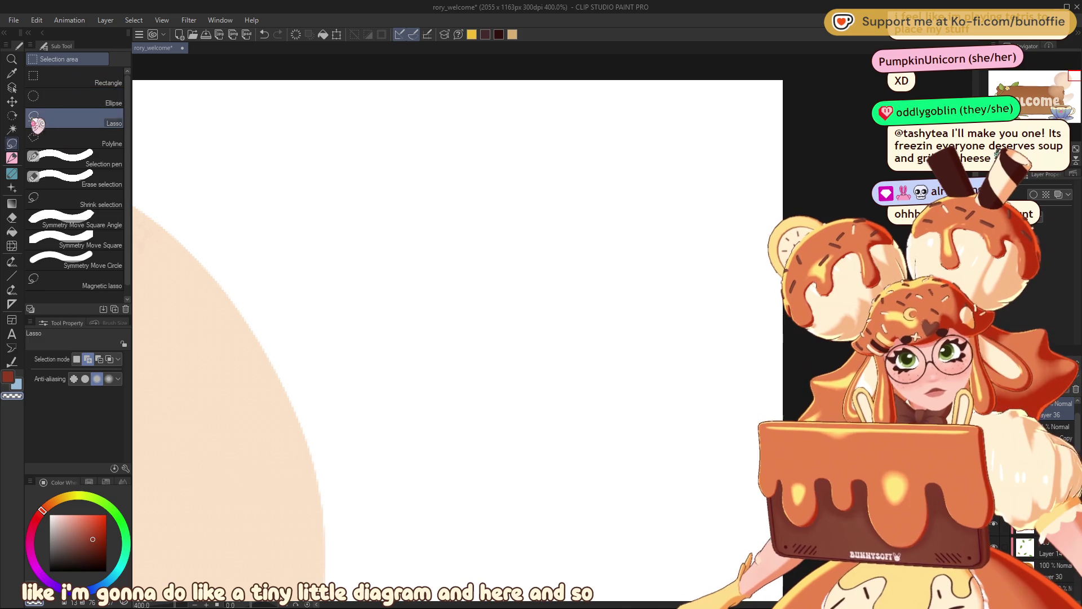
click(11, 157)
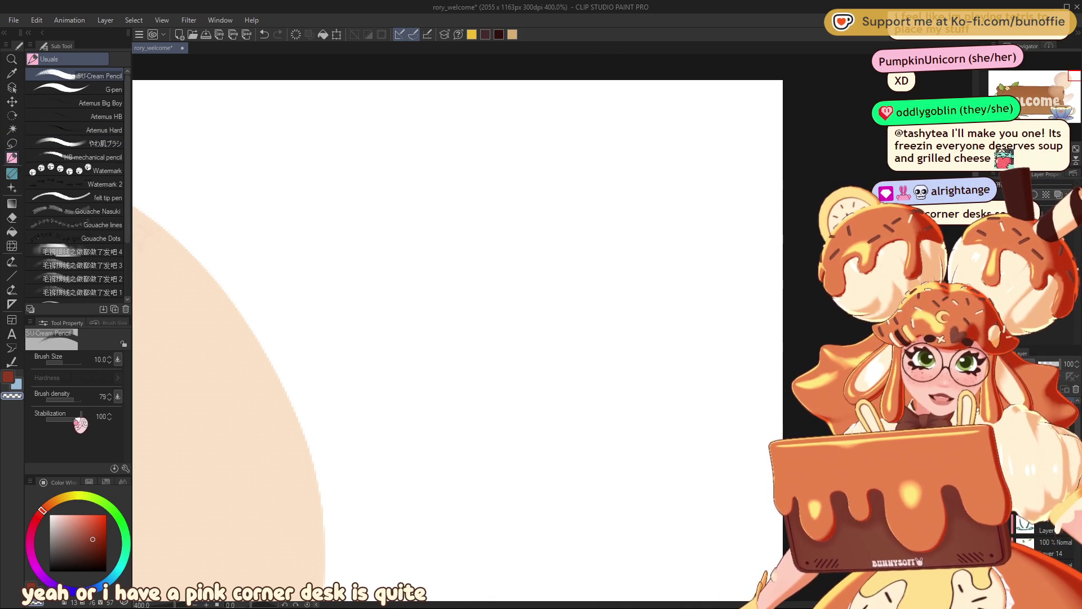
drag(79, 418, 64, 418)
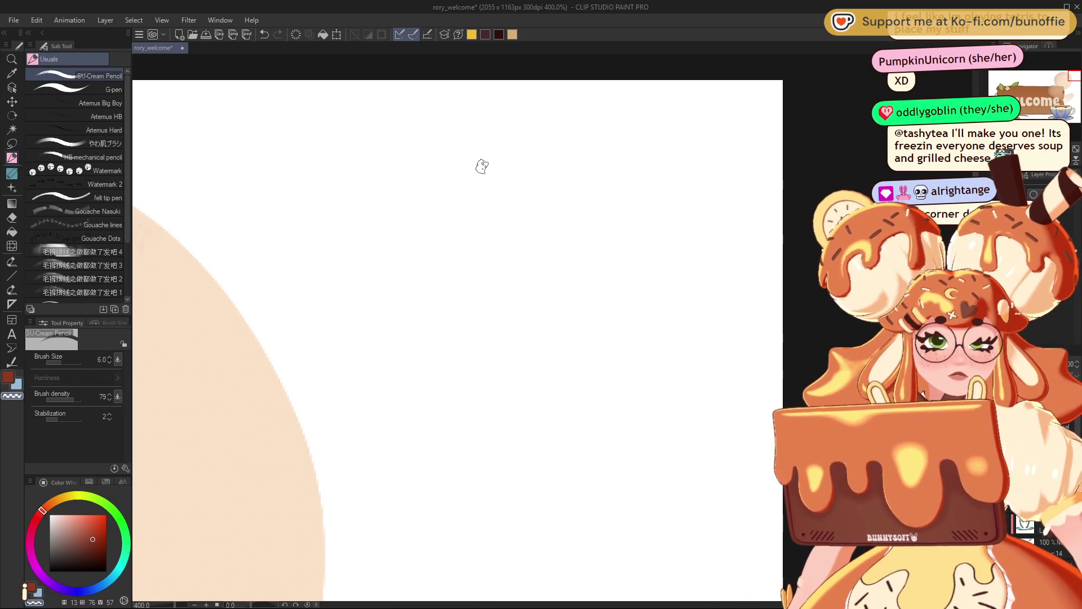
key(bracketleft)
key(bracketleft)
key(bracketleft)
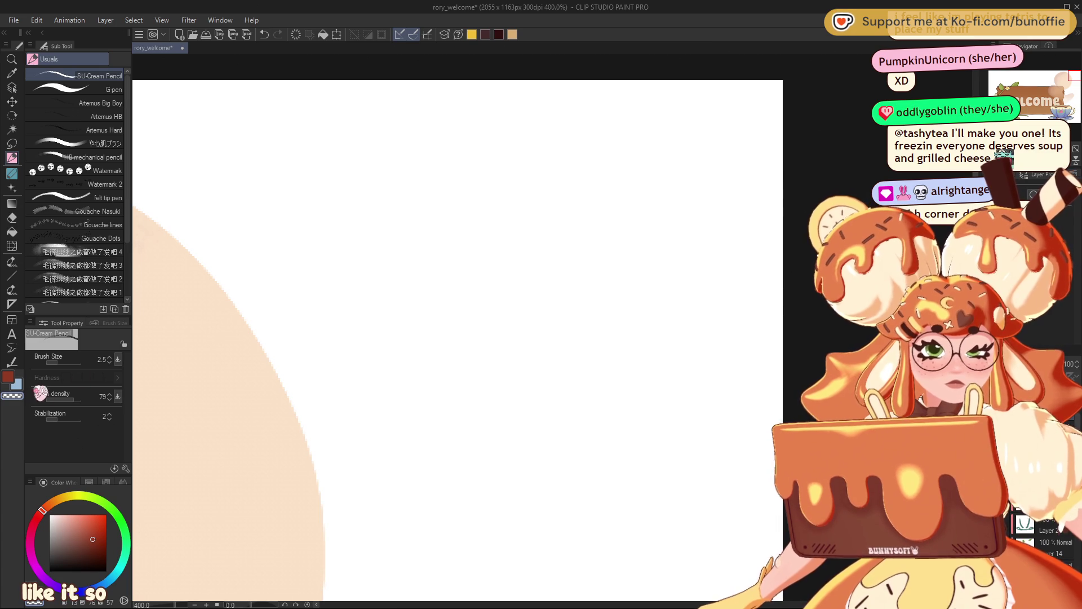
Step: Sketch the stepped corner desk outline and erase the stray end of its top line
mouse_move(460, 203)
mouse_down()
mouse_move(591, 193)
mouse_move(601, 241)
mouse_up()
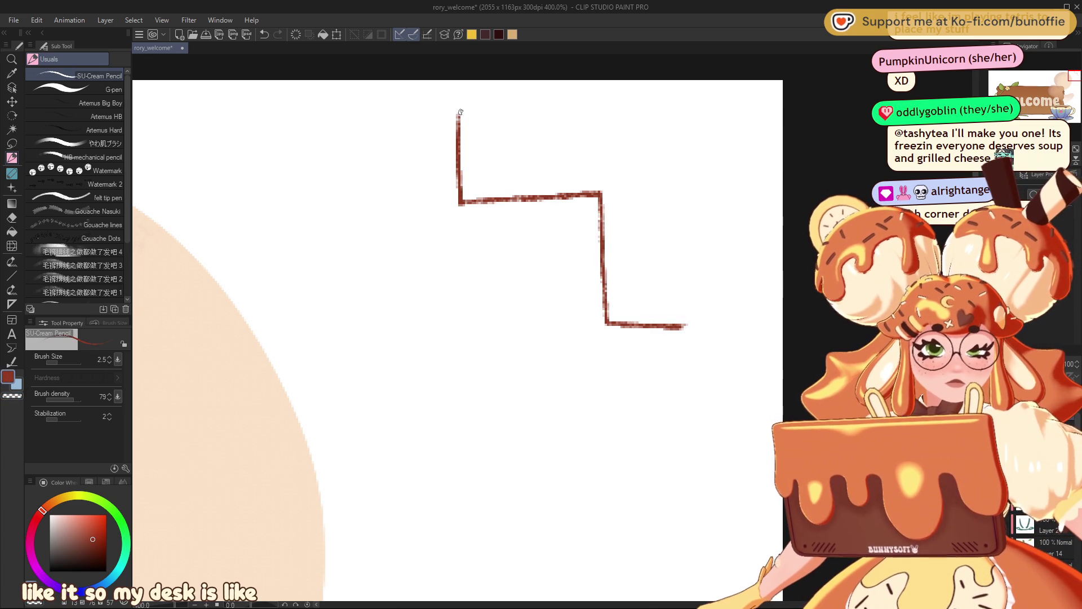
mouse_move(460, 112)
mouse_down()
mouse_move(649, 100)
mouse_move(713, 151)
mouse_move(710, 336)
mouse_up()
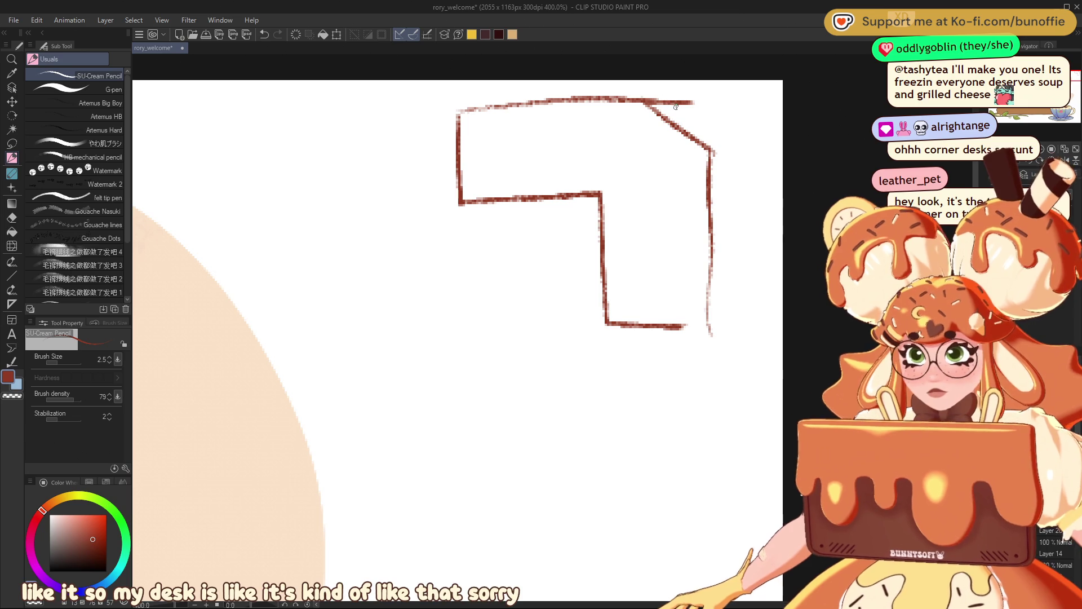
key(e)
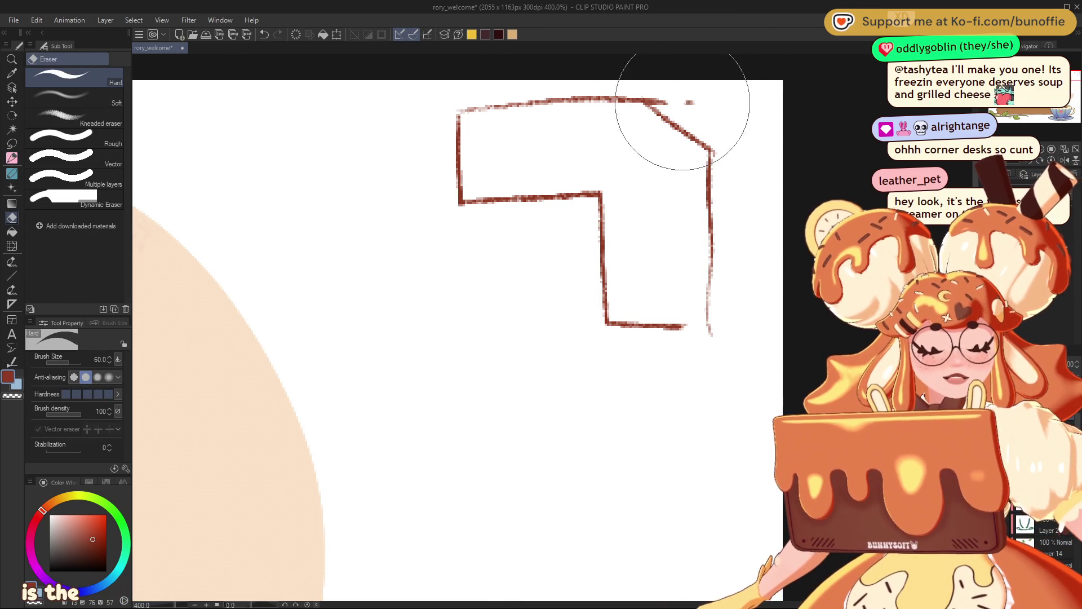
drag(688, 107, 652, 97)
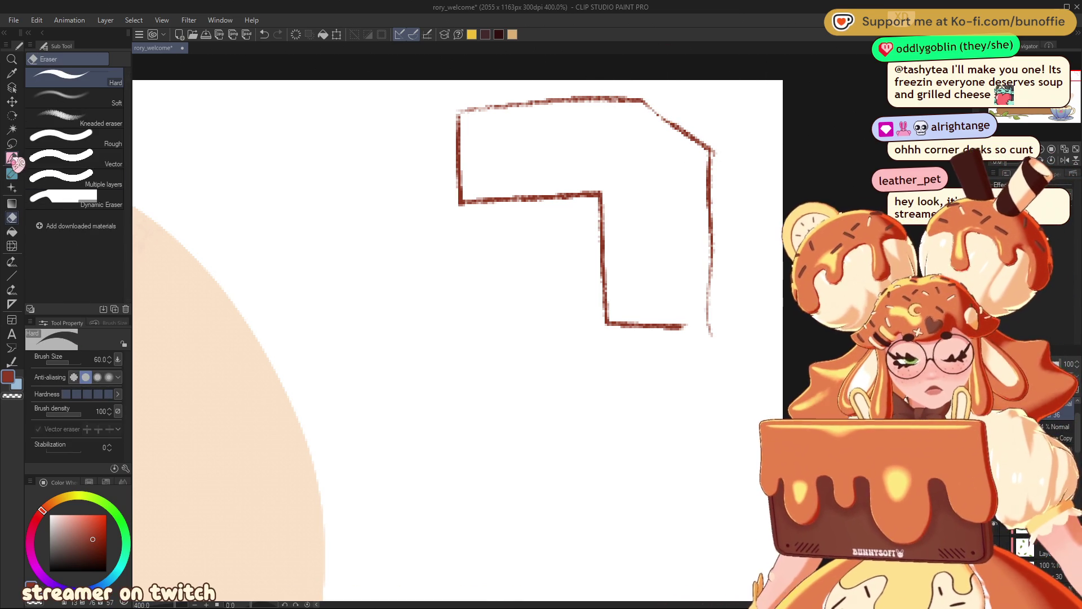
click(12, 158)
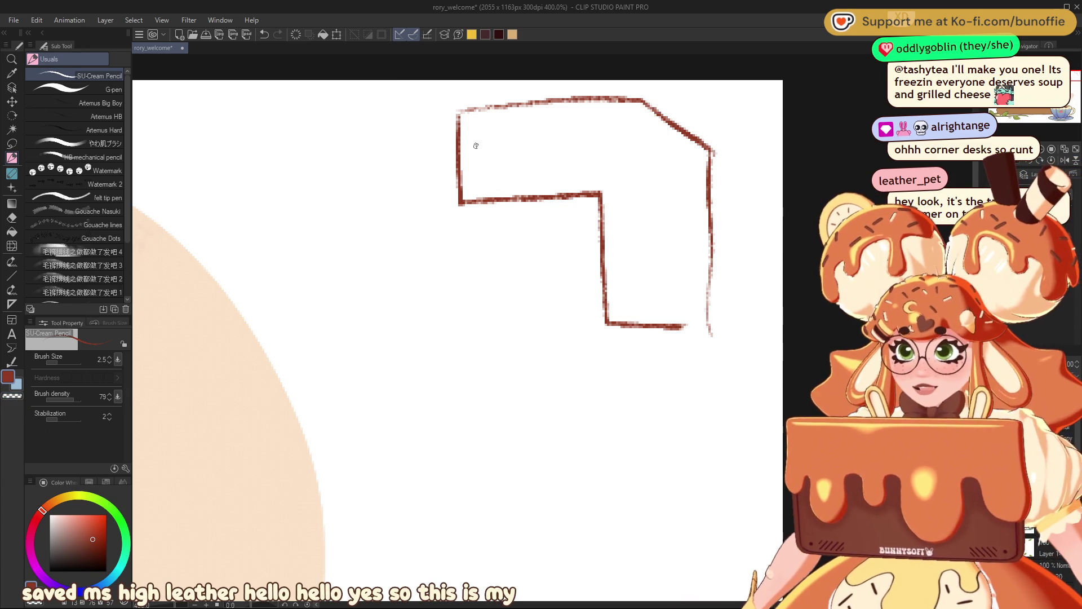
Step: Shade the monitor bar along the top, sketch the tilted tablet, and redraw the keyboard box
drag(529, 113, 465, 130)
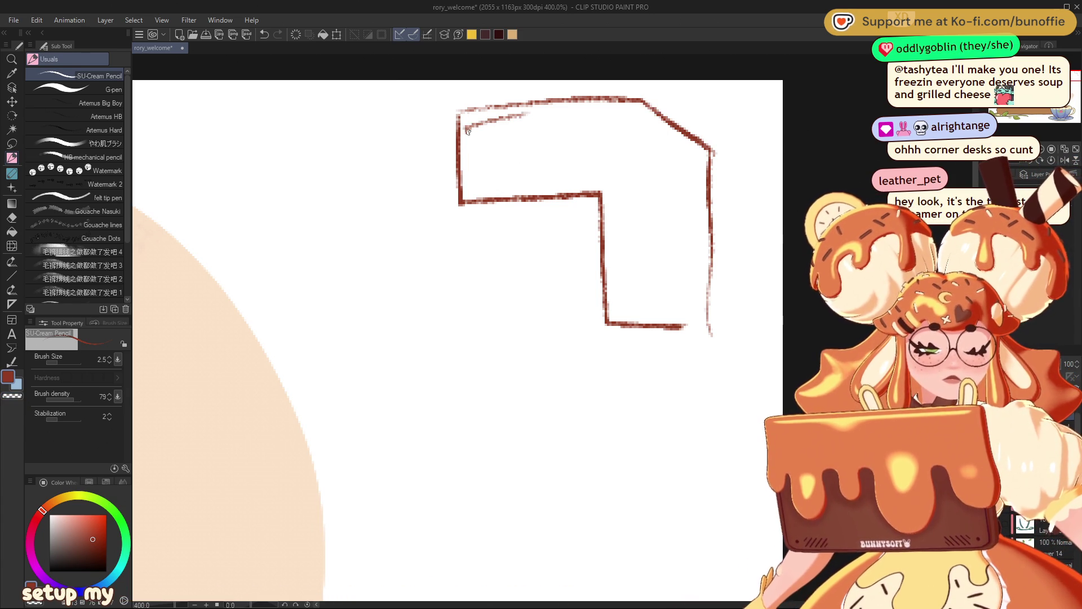
mouse_move(545, 118)
mouse_down()
mouse_move(470, 130)
mouse_move(518, 119)
mouse_move(510, 113)
mouse_up()
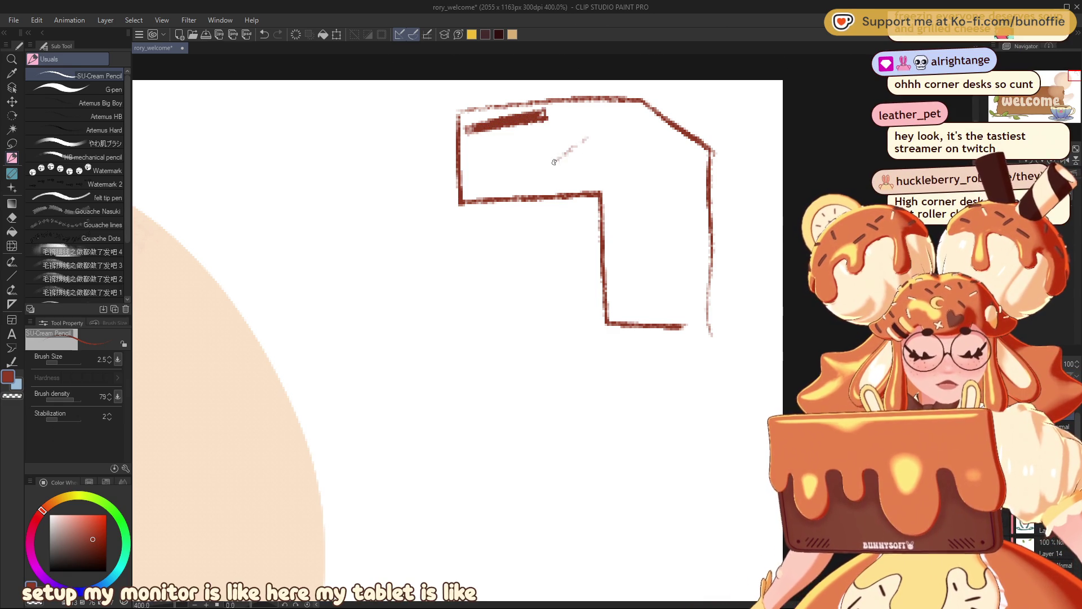
mouse_move(554, 161)
mouse_down()
mouse_move(636, 198)
mouse_move(589, 137)
mouse_up()
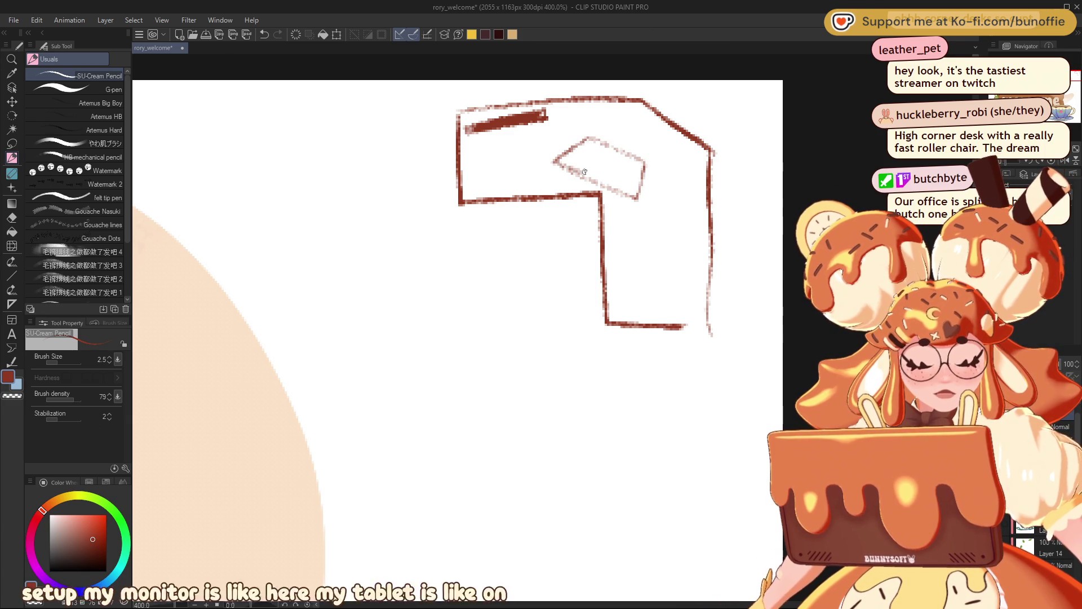
mouse_move(514, 157)
mouse_down()
mouse_move(477, 182)
mouse_move(540, 162)
mouse_up()
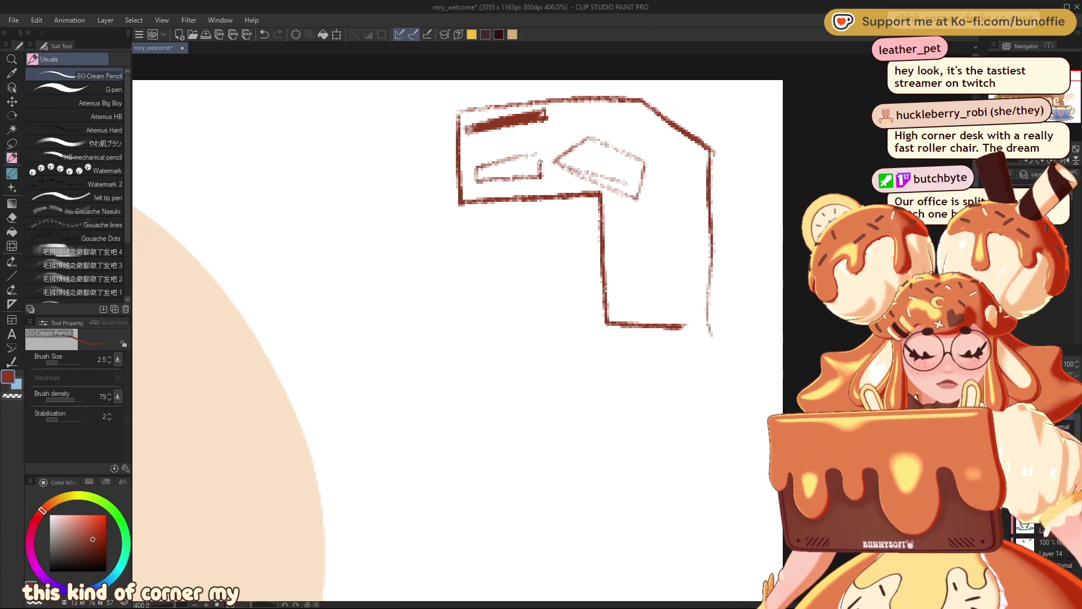
key(ctrl+z)
key(ctrl+z)
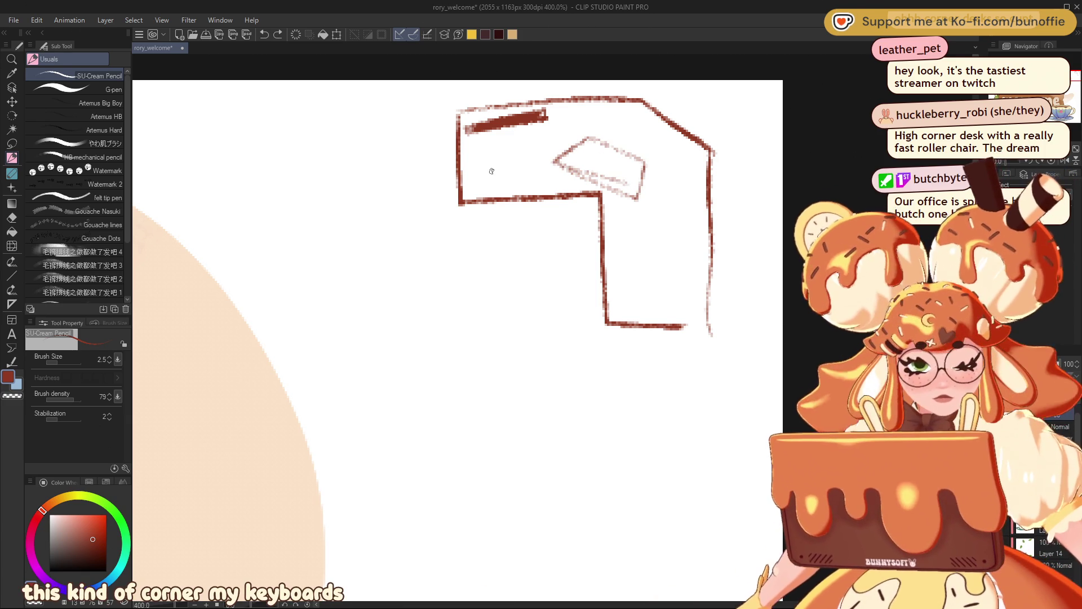
mouse_move(508, 176)
mouse_down()
mouse_move(539, 155)
mouse_move(485, 171)
mouse_move(543, 154)
mouse_move(529, 155)
mouse_move(527, 139)
mouse_up()
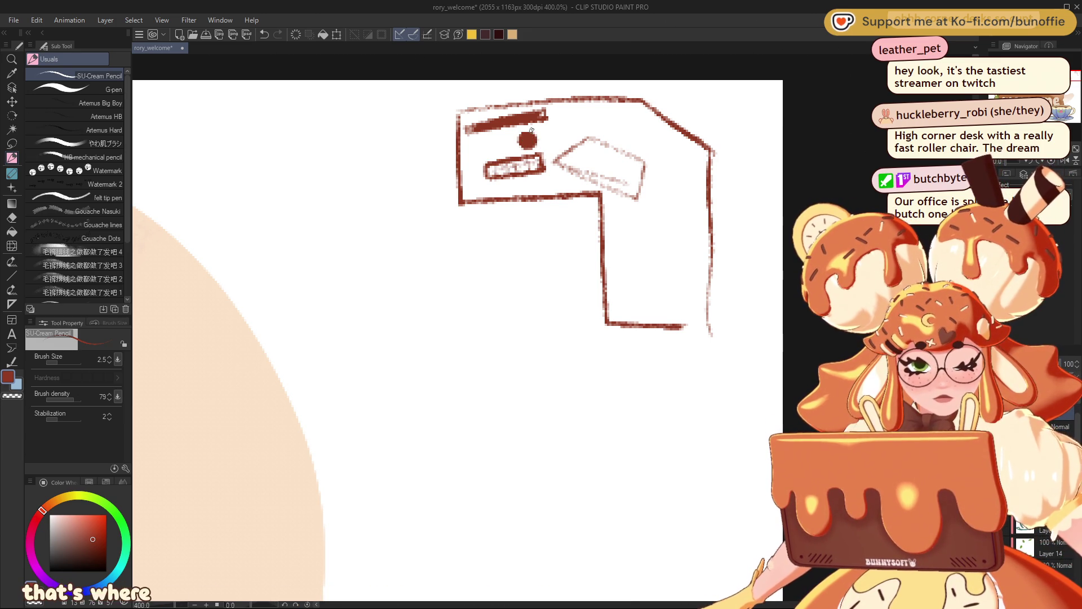
Step: Add a round mark and small oval item, darken the tablet outline, and detail its box
mouse_move(649, 116)
mouse_down()
mouse_move(660, 116)
mouse_move(570, 126)
mouse_move(558, 138)
mouse_move(570, 127)
mouse_up()
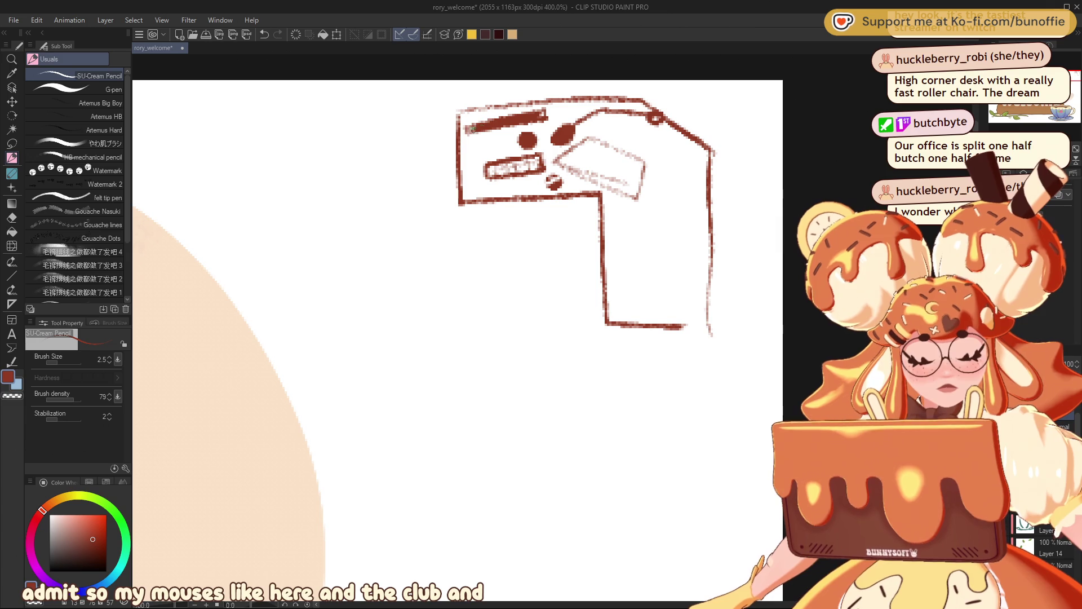
drag(471, 145, 488, 141)
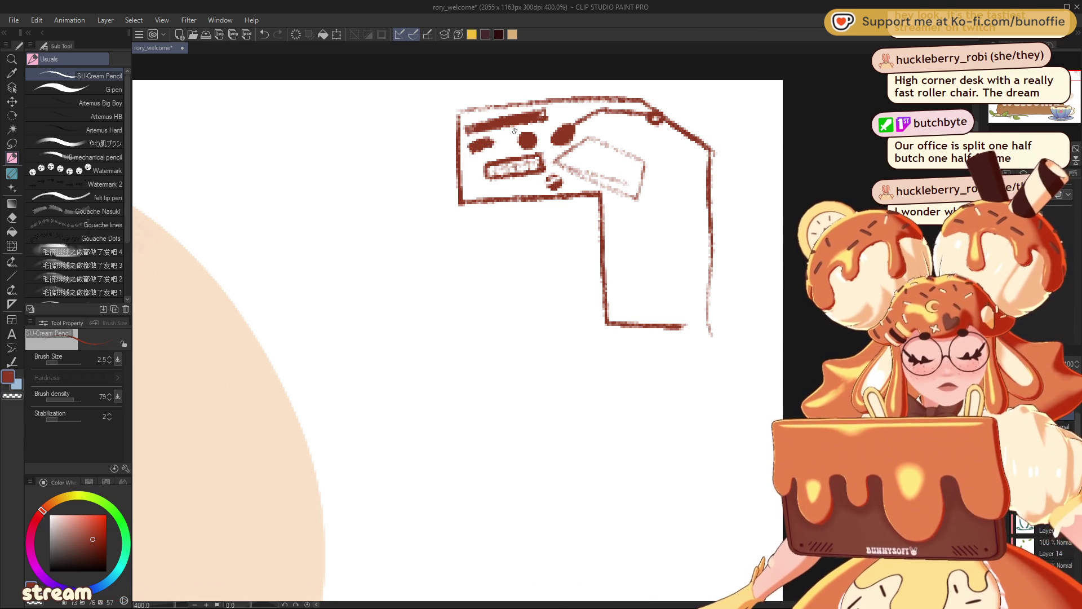
mouse_move(592, 144)
mouse_down()
mouse_move(620, 185)
mouse_move(634, 172)
mouse_move(632, 207)
mouse_up()
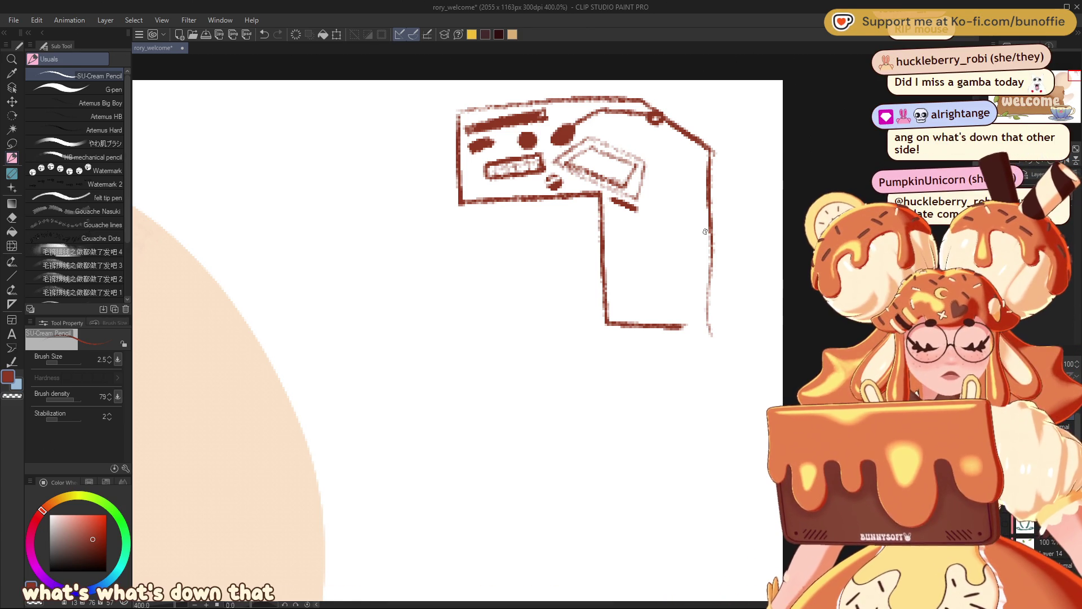
mouse_move(709, 227)
mouse_down()
mouse_move(685, 274)
mouse_move(714, 303)
mouse_move(711, 225)
mouse_up()
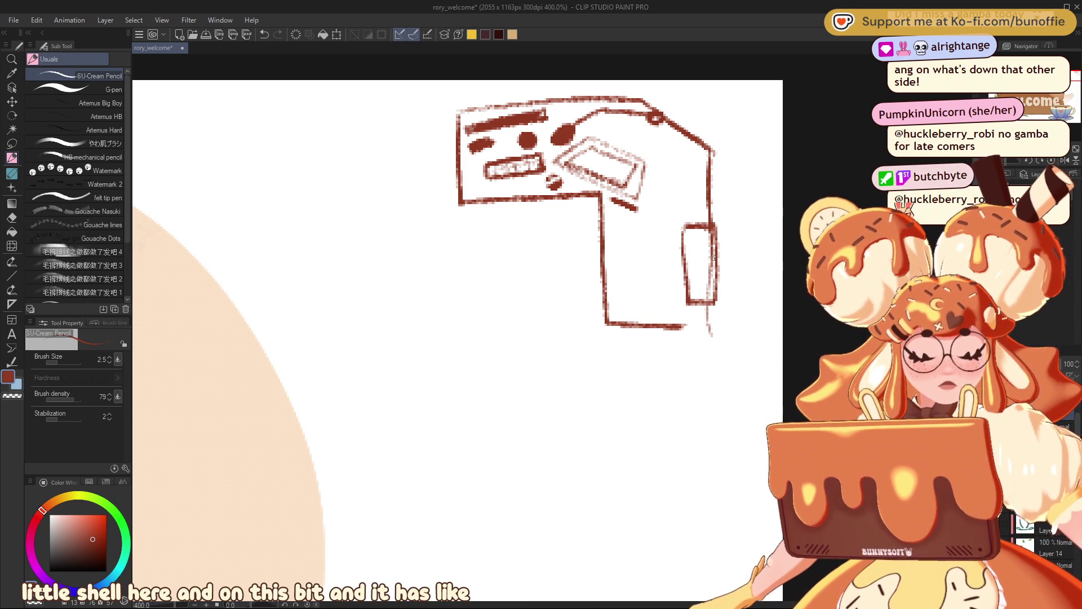
Step: Doodle an oval, small marks and a flower by the right-side rectangle, plus a curved arrow top-left
mouse_move(713, 257)
mouse_down()
mouse_move(722, 266)
mouse_move(709, 259)
mouse_move(710, 279)
mouse_up()
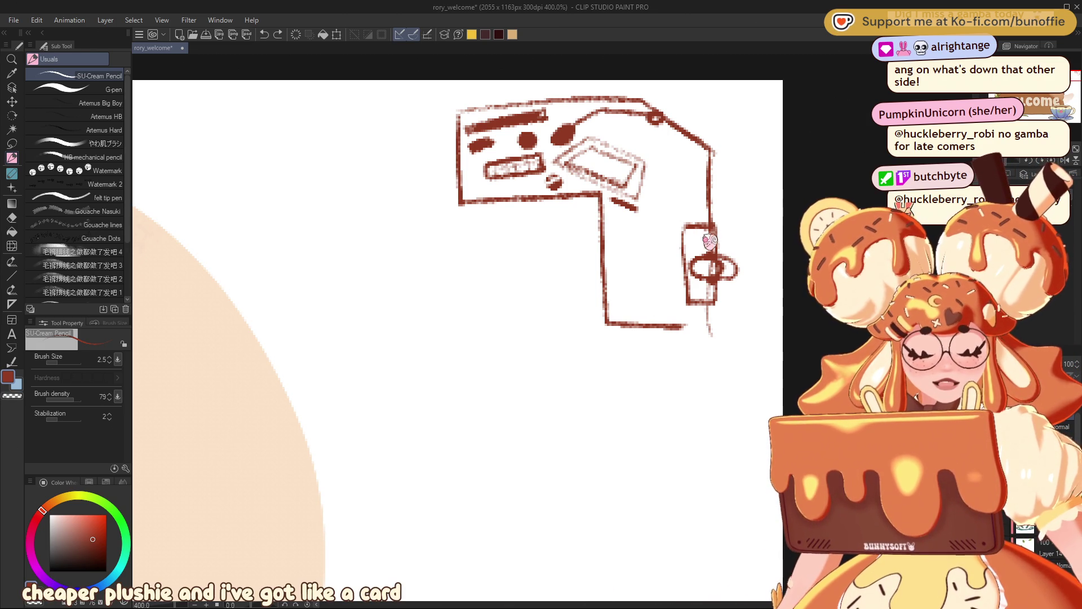
drag(688, 230, 690, 247)
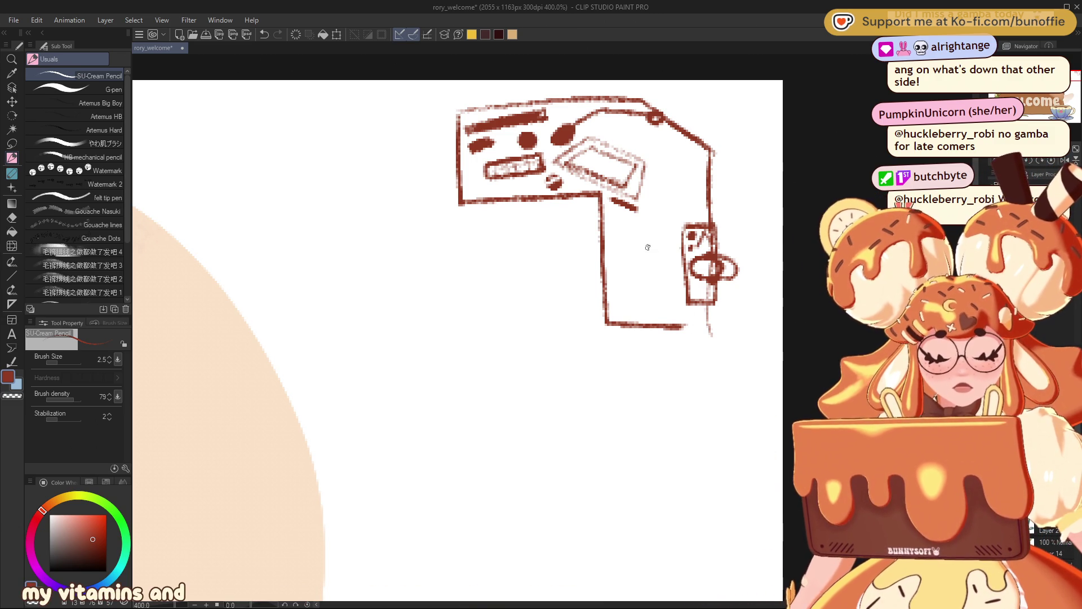
mouse_move(689, 190)
mouse_down()
mouse_move(676, 203)
mouse_move(692, 212)
mouse_move(695, 193)
mouse_move(654, 231)
mouse_move(678, 222)
mouse_up()
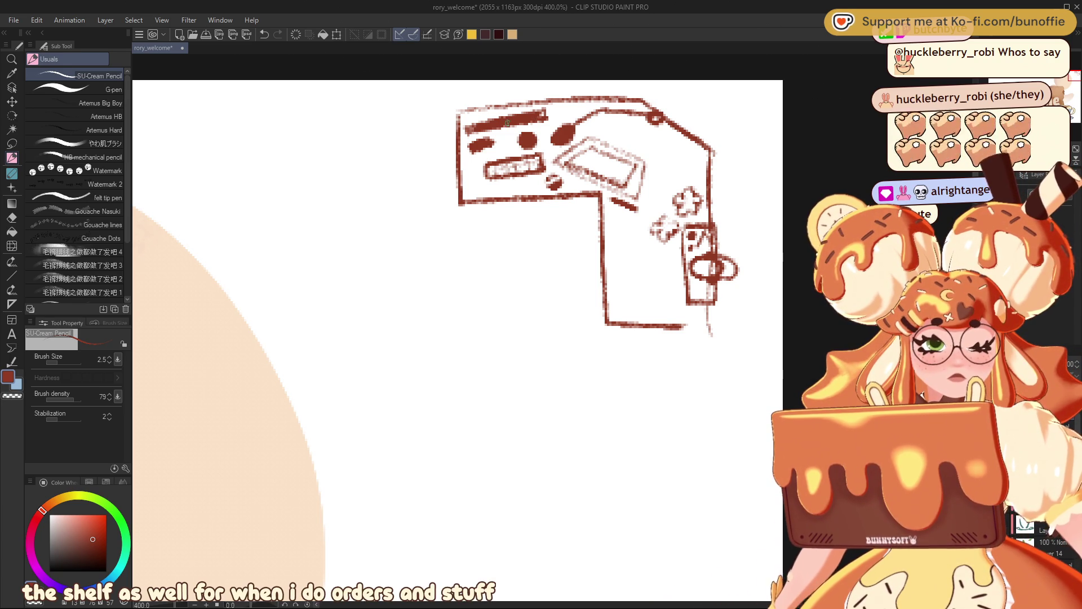
mouse_move(488, 107)
mouse_down()
mouse_move(437, 95)
mouse_move(442, 104)
mouse_move(401, 117)
mouse_move(428, 118)
mouse_up()
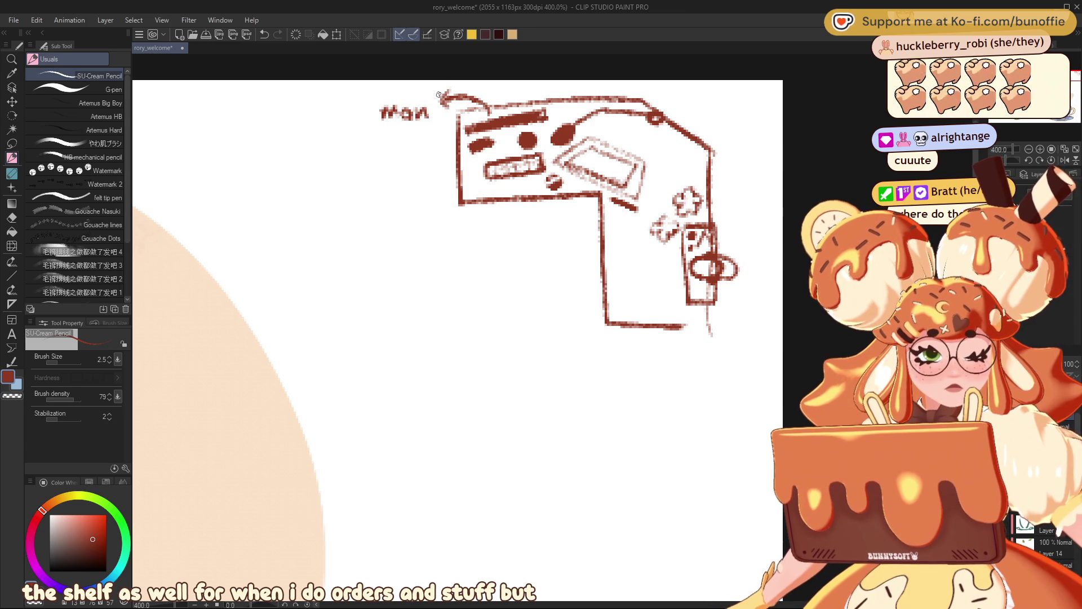
Step: Replace the partial label with handwritten 'Monitor' and sketch a dome shape below the desk
key(ctrl+z)
key(ctrl+z)
key(ctrl+z)
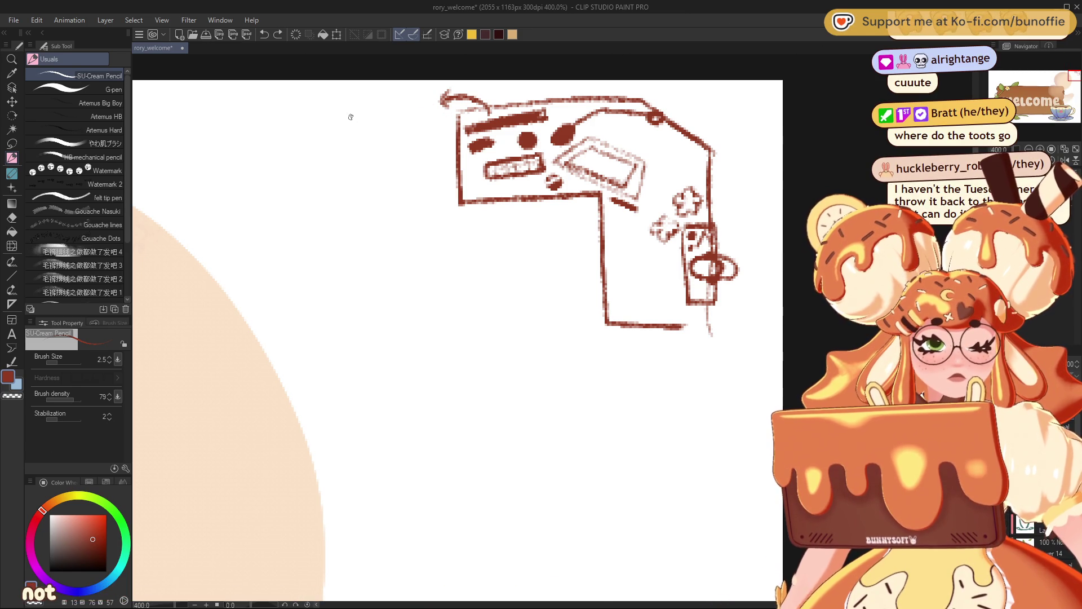
mouse_move(350, 130)
mouse_down()
mouse_move(404, 130)
mouse_move(403, 113)
mouse_move(410, 130)
mouse_move(442, 119)
mouse_up()
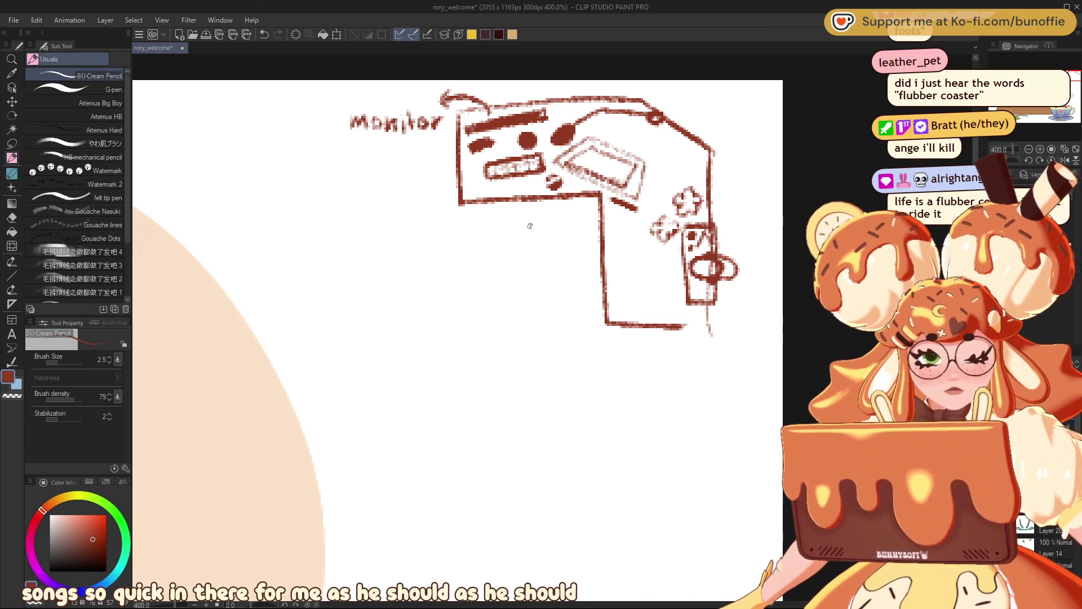
mouse_move(498, 260)
mouse_down()
mouse_move(555, 214)
mouse_move(519, 276)
mouse_move(555, 281)
mouse_move(478, 266)
mouse_move(558, 285)
mouse_up()
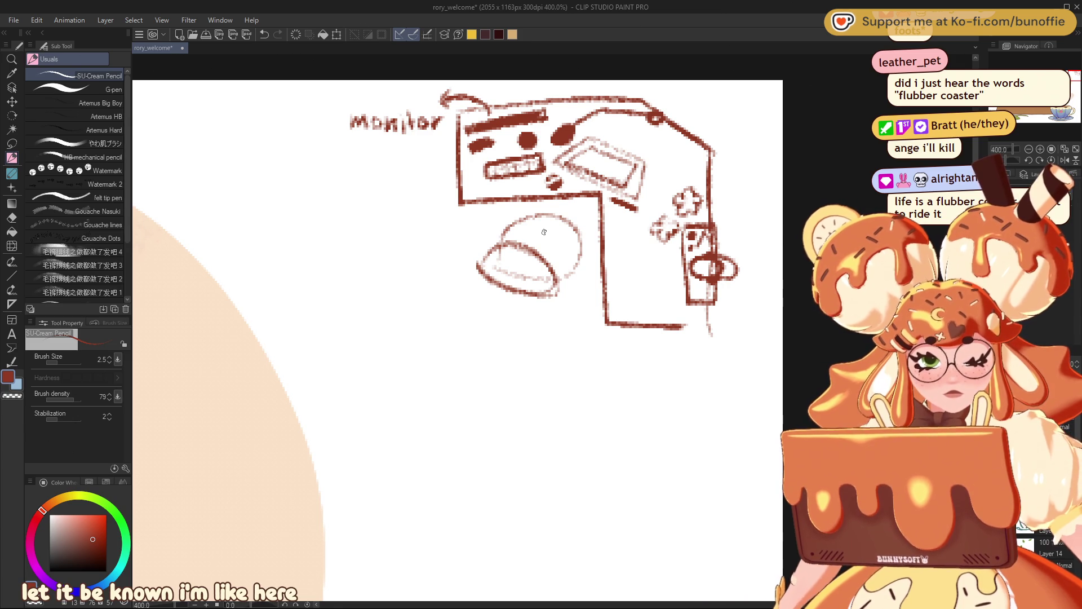
Step: Add a knob and arm to the dome, then wipe the whole desk sketch from the canvas
mouse_move(536, 231)
mouse_down()
mouse_move(550, 224)
mouse_move(556, 240)
mouse_move(544, 239)
mouse_up()
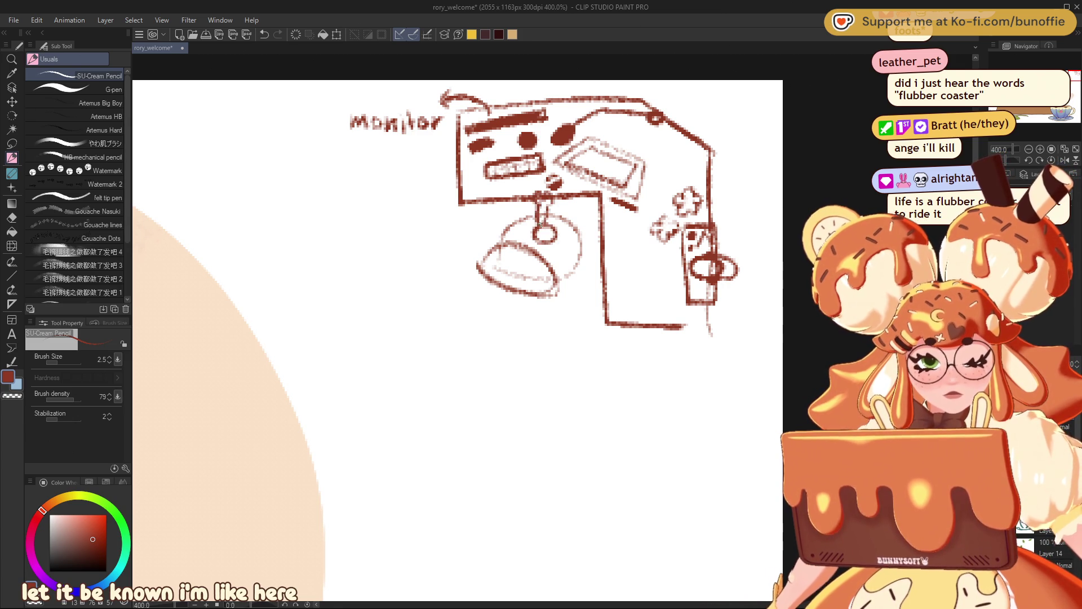
drag(585, 213, 564, 227)
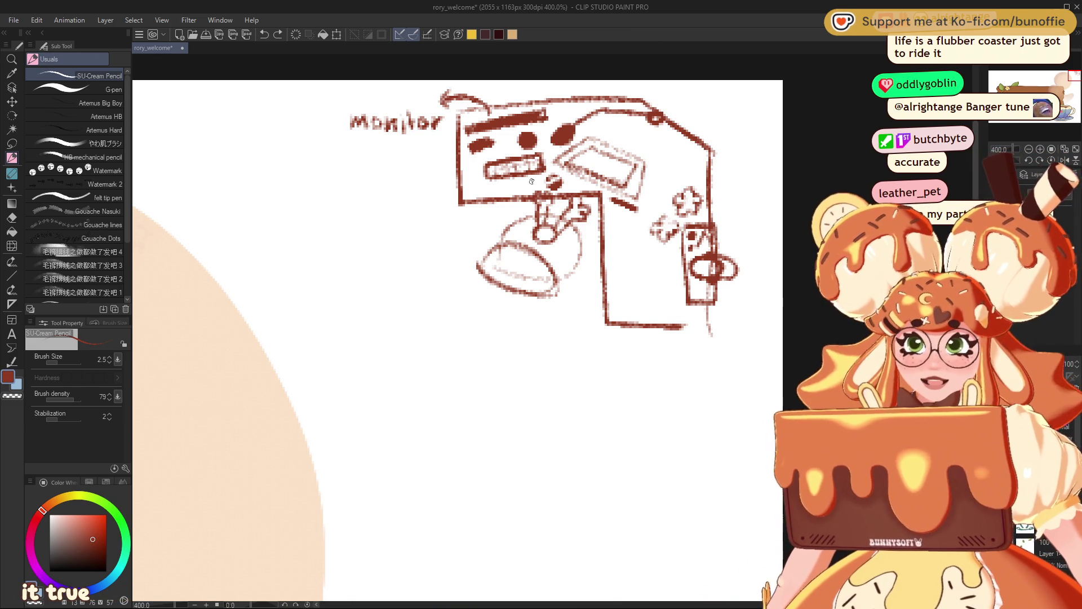
key(ctrl+z)
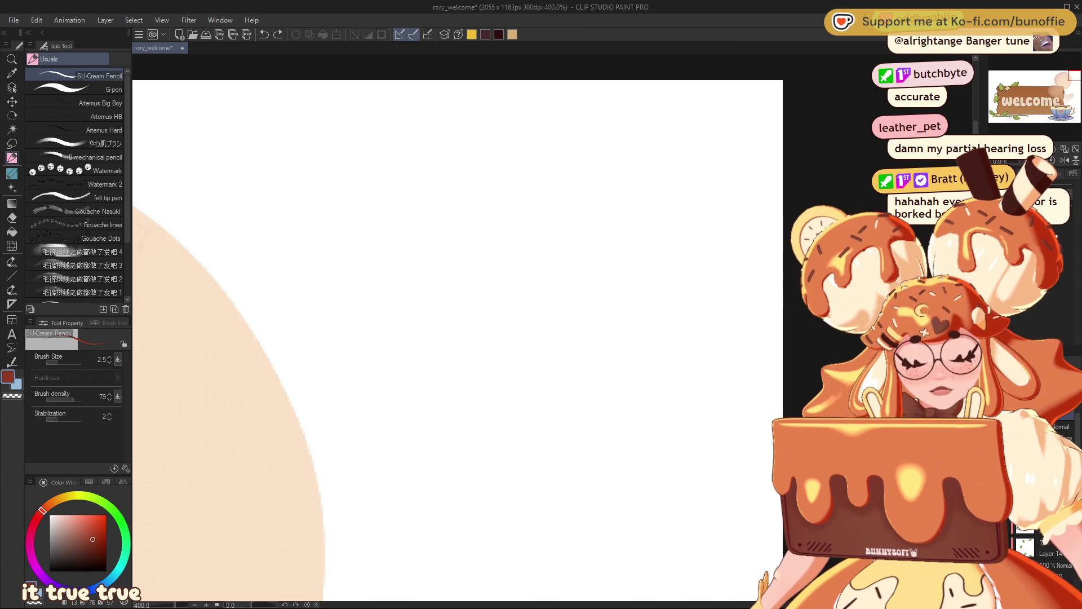
Step: Zoom out to review the sign, then view the blank area above at 100% with brush size 5.0
drag(1073, 76, 1048, 86)
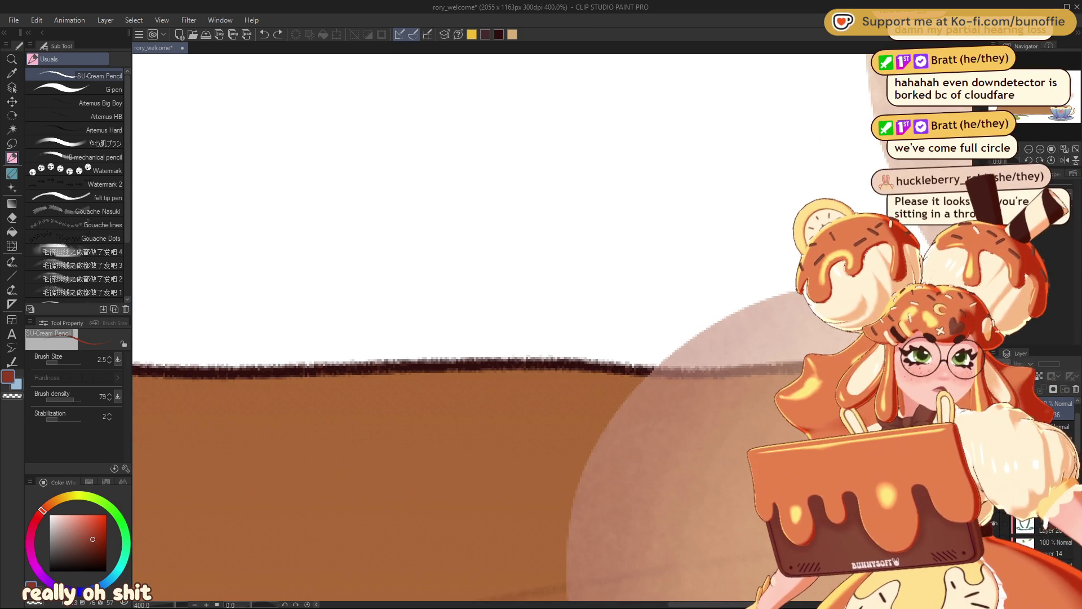
key(ctrl+minus)
key(ctrl+minus)
key(ctrl+minus)
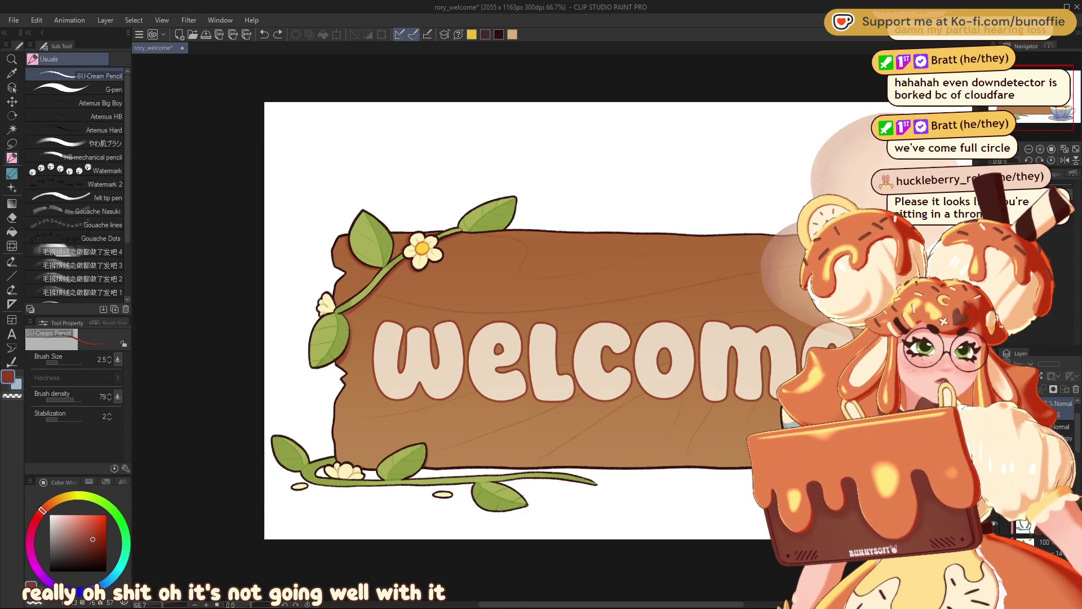
drag(542, 338, 406, 370)
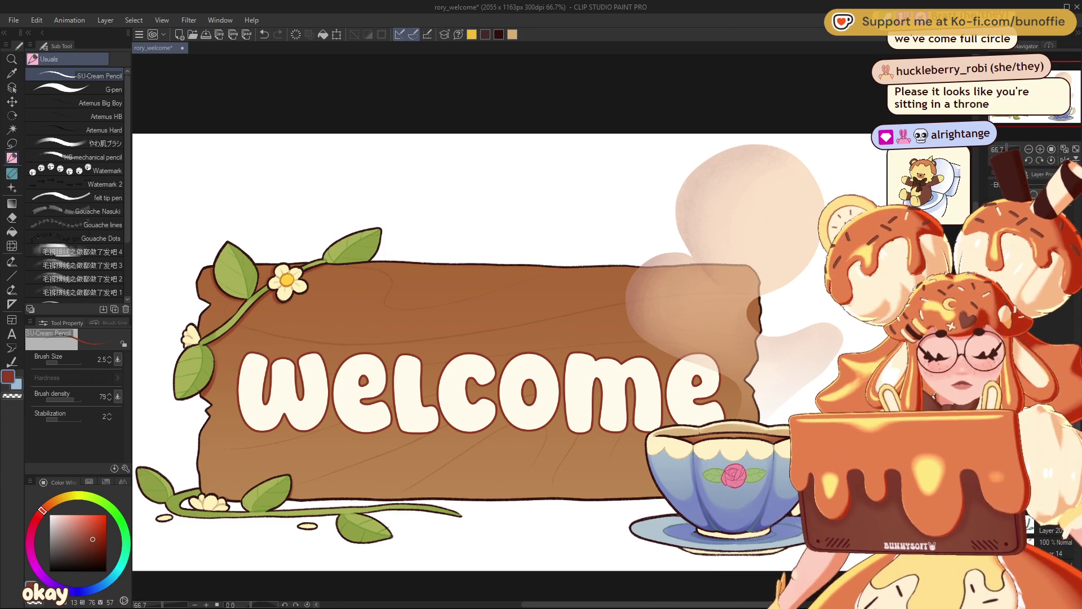
mouse_move(480, 392)
mouse_down()
mouse_move(483, 409)
mouse_move(459, 410)
mouse_move(485, 395)
mouse_move(581, 397)
mouse_up()
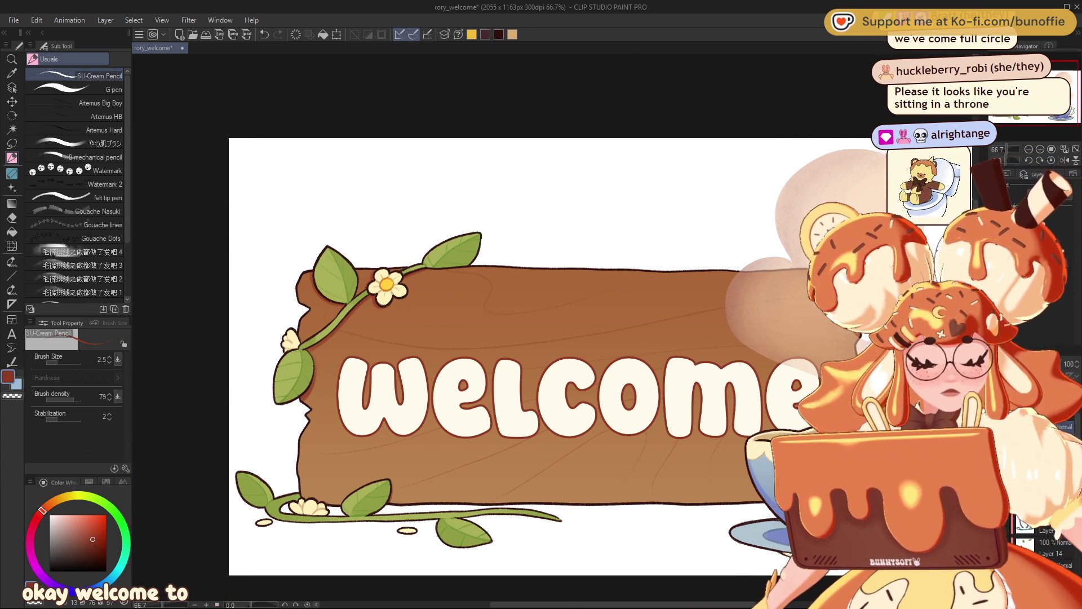
key(ctrl+alt+0)
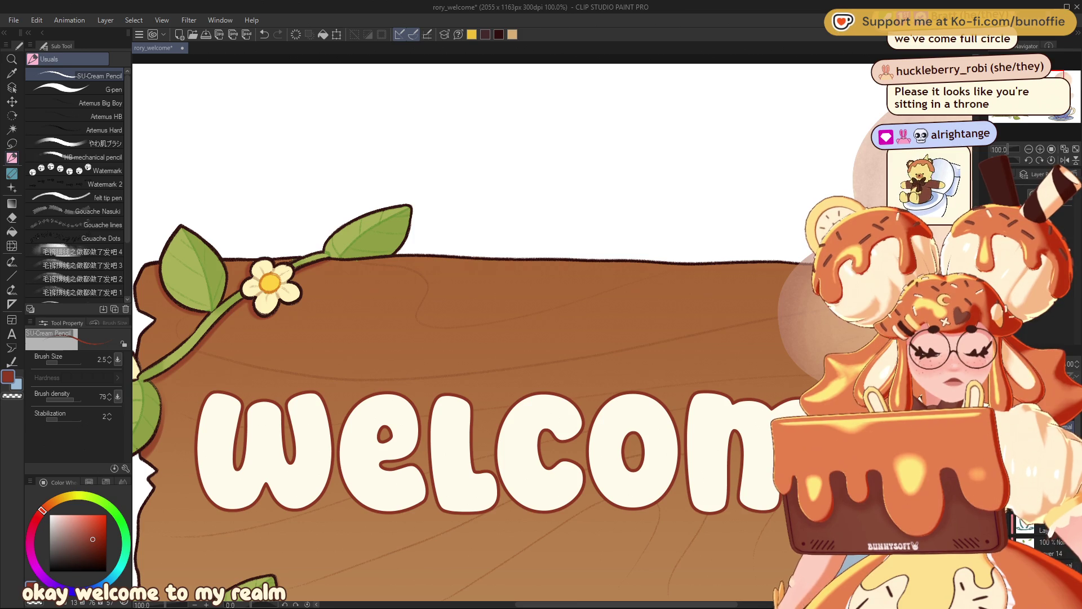
drag(1058, 102, 1064, 90)
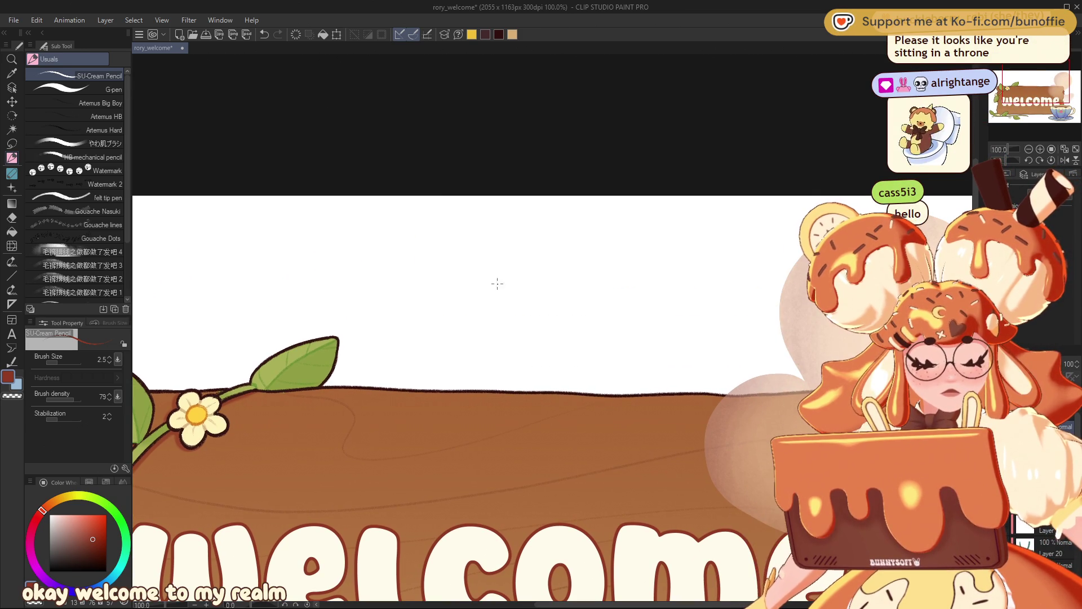
key(bracketright)
key(bracketright)
key(bracketright)
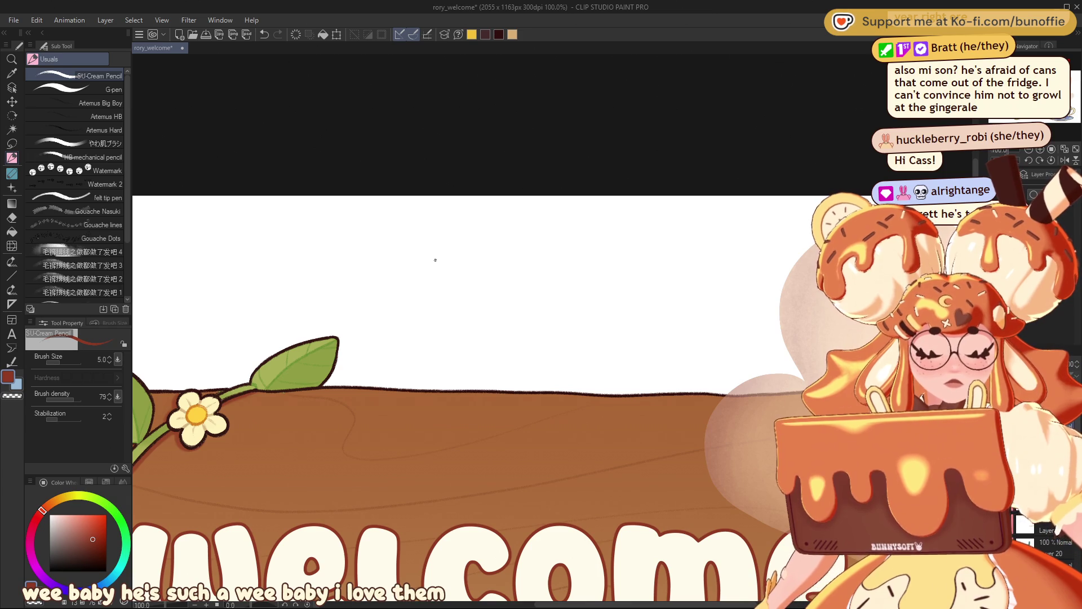
Step: Sketch the armchair's back, right armrest, seat front and legs, then darken its edges
mouse_move(432, 245)
mouse_down()
mouse_move(531, 232)
mouse_move(526, 342)
mouse_up()
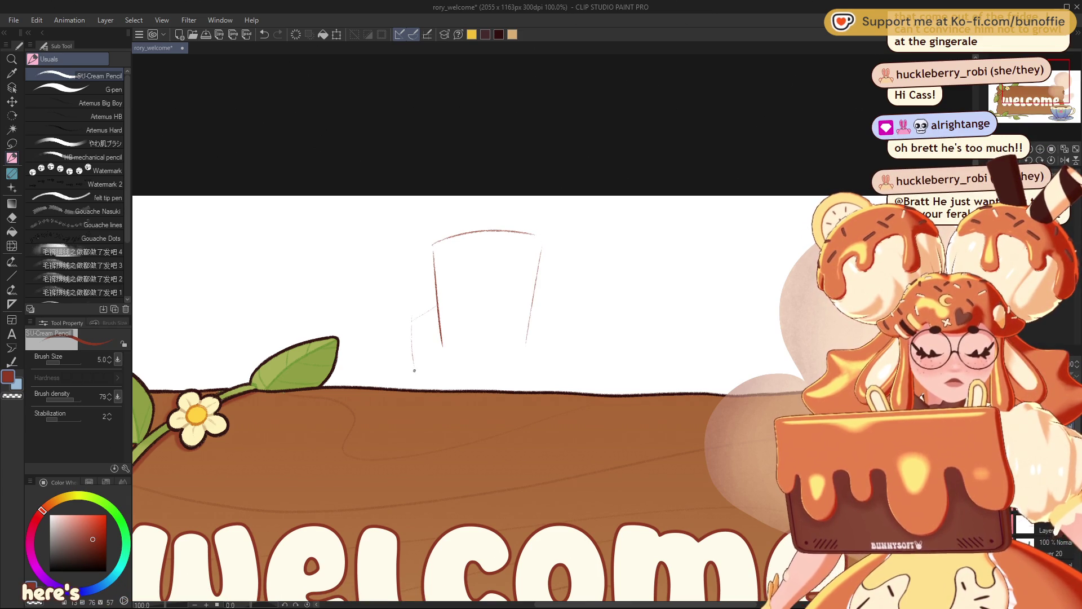
mouse_move(538, 301)
mouse_down()
mouse_move(564, 328)
mouse_move(559, 366)
mouse_up()
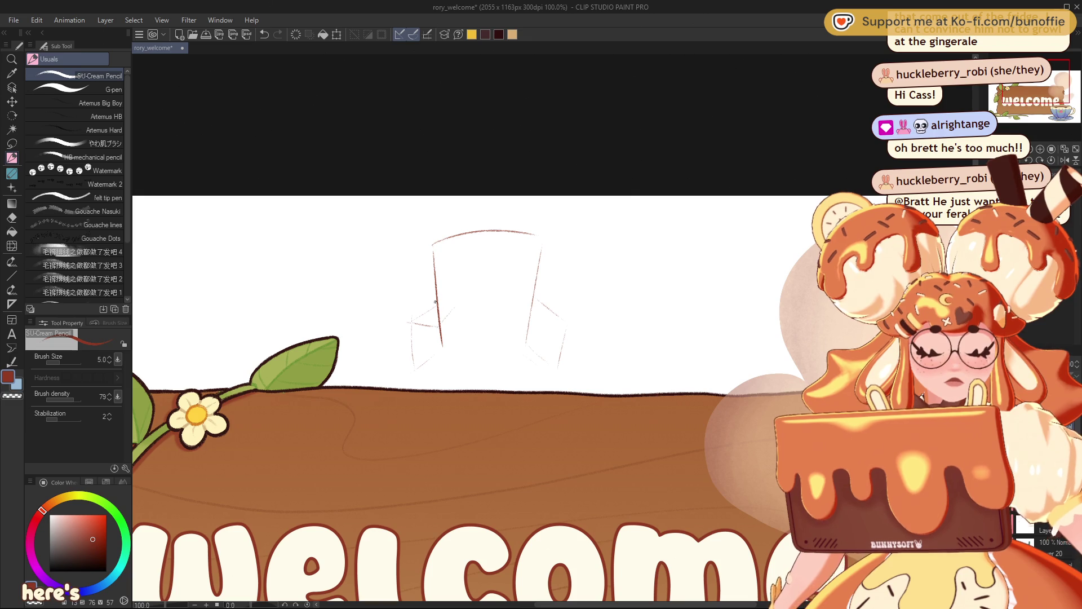
mouse_move(444, 357)
mouse_down()
mouse_move(435, 372)
mouse_move(527, 346)
mouse_up()
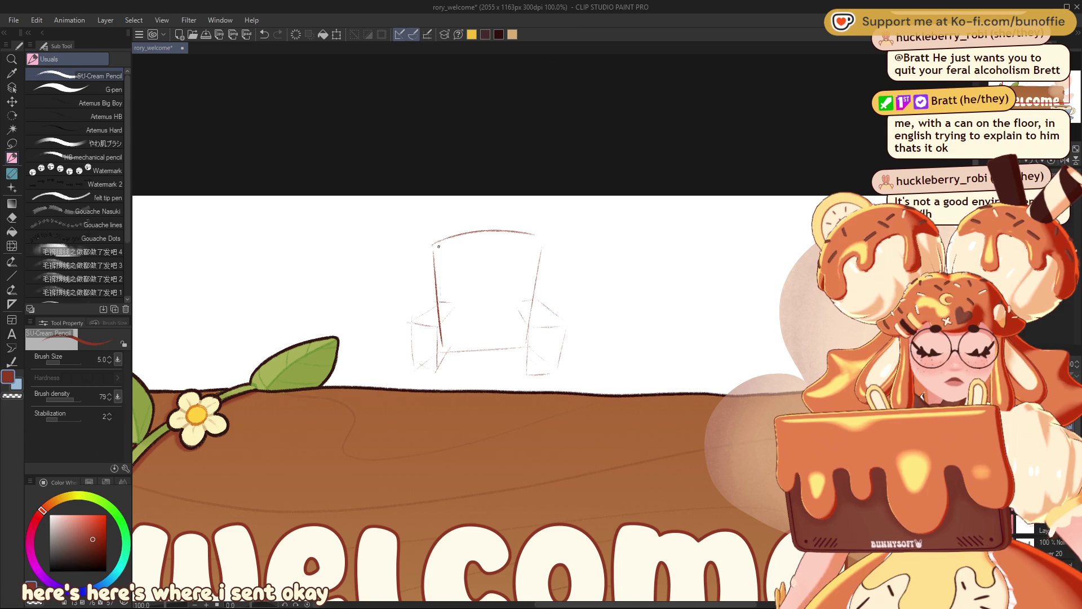
drag(432, 371, 525, 372)
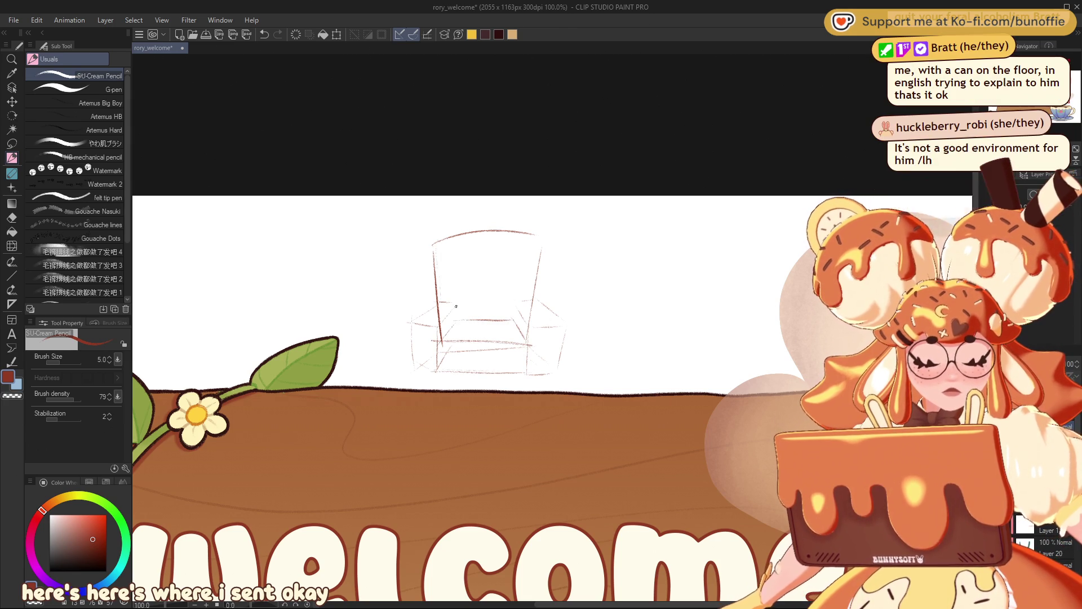
drag(441, 300, 434, 254)
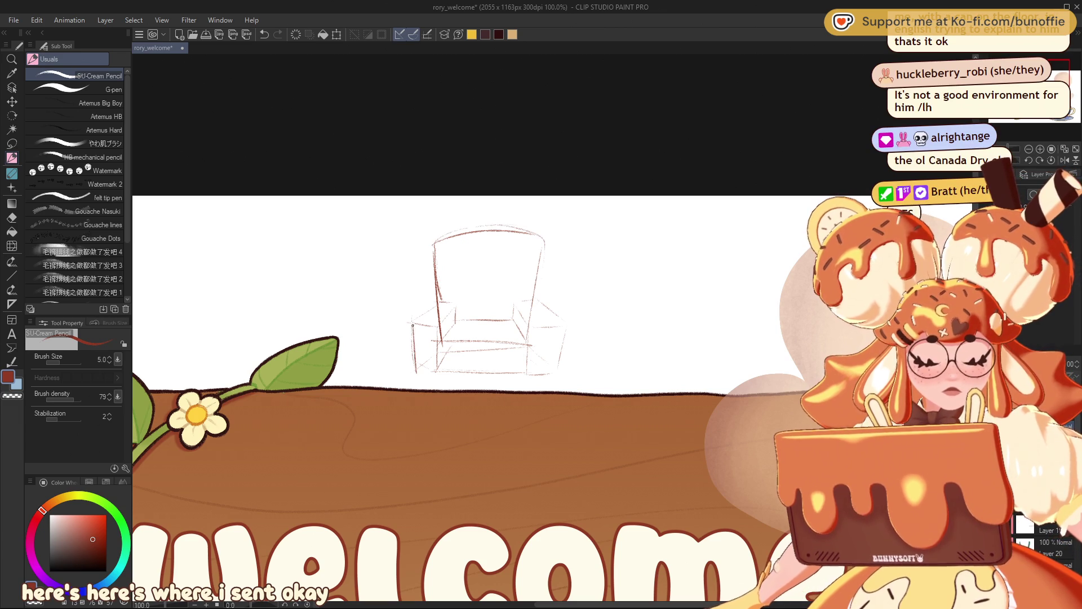
drag(559, 334, 555, 366)
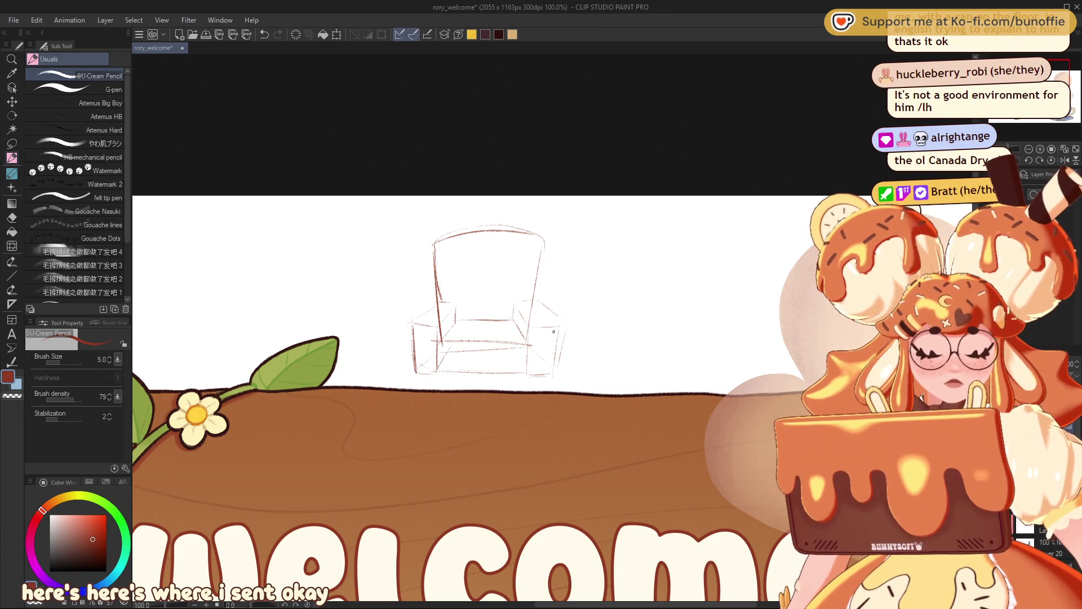
drag(539, 300, 558, 327)
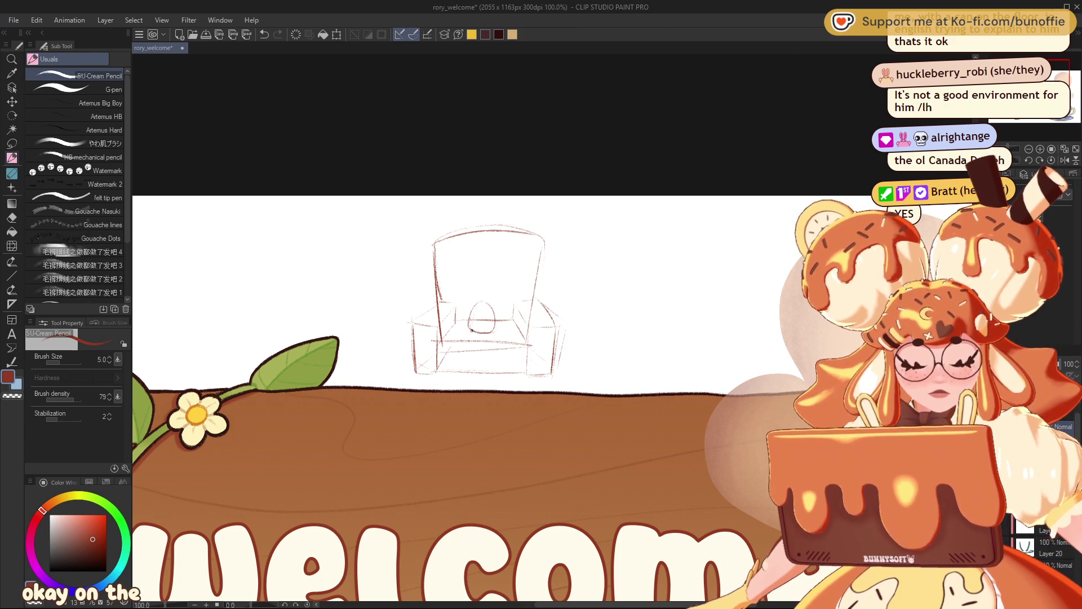
Step: Pencil a small glasses-wearing figure sitting in the armchair, then delete the whole chair sketch
drag(464, 334, 458, 360)
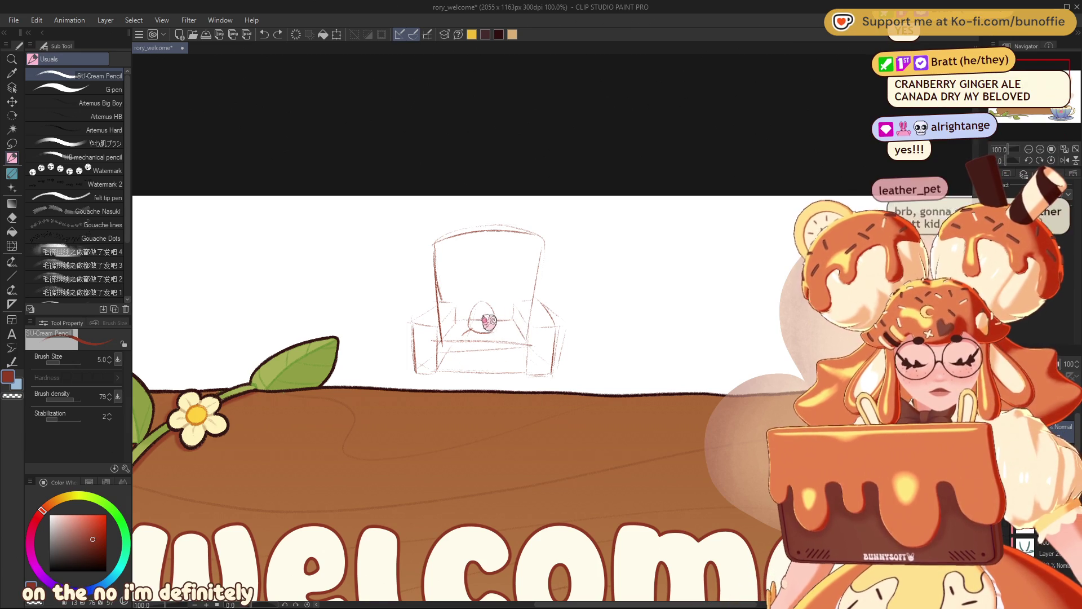
mouse_move(468, 335)
mouse_down()
mouse_move(459, 343)
mouse_move(499, 347)
mouse_up()
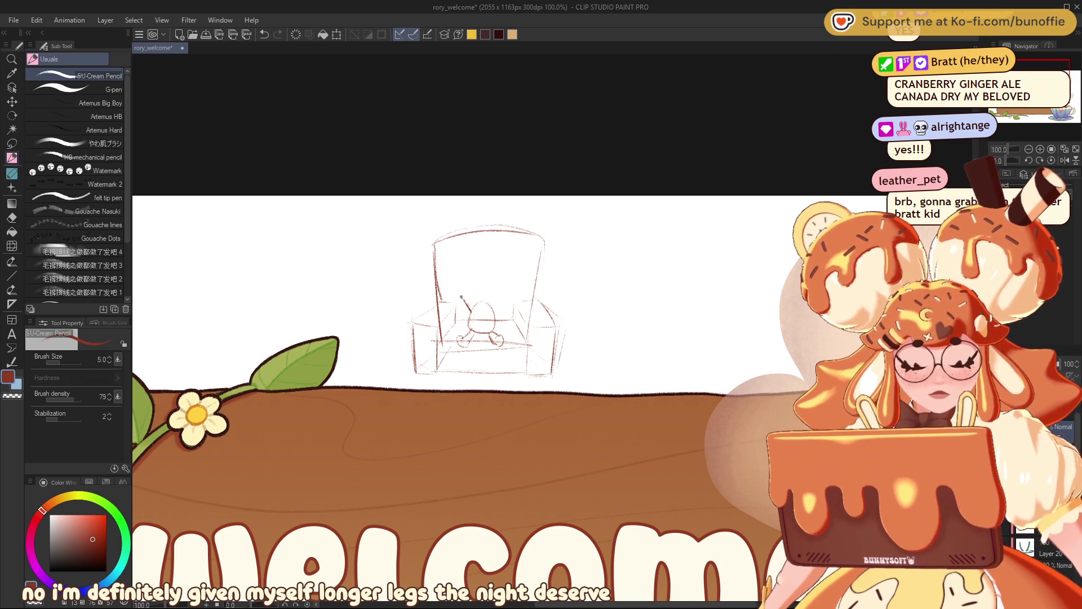
drag(451, 294, 460, 302)
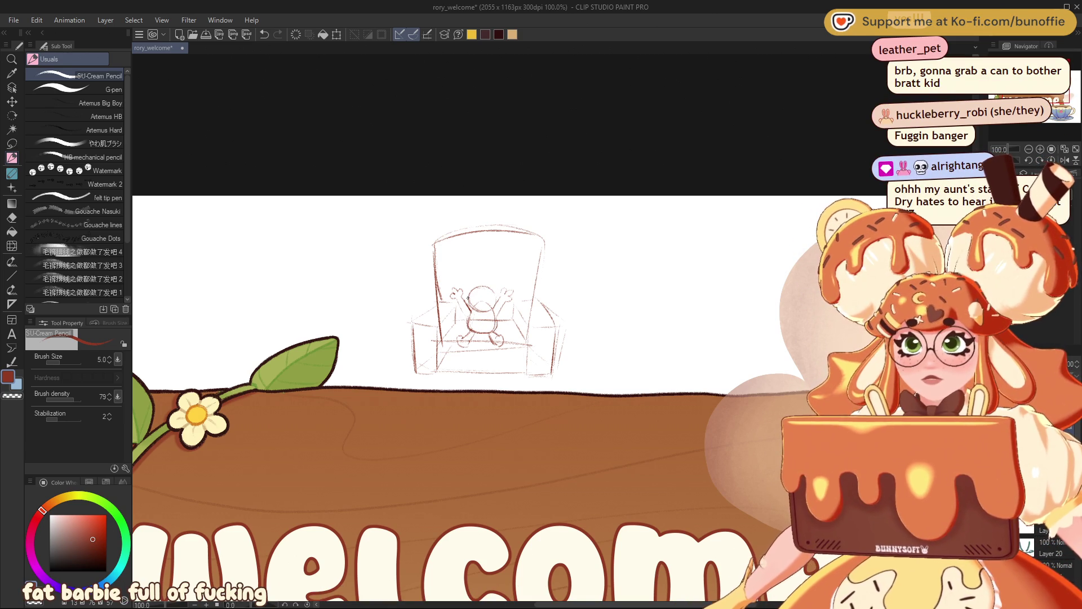
drag(463, 295, 472, 289)
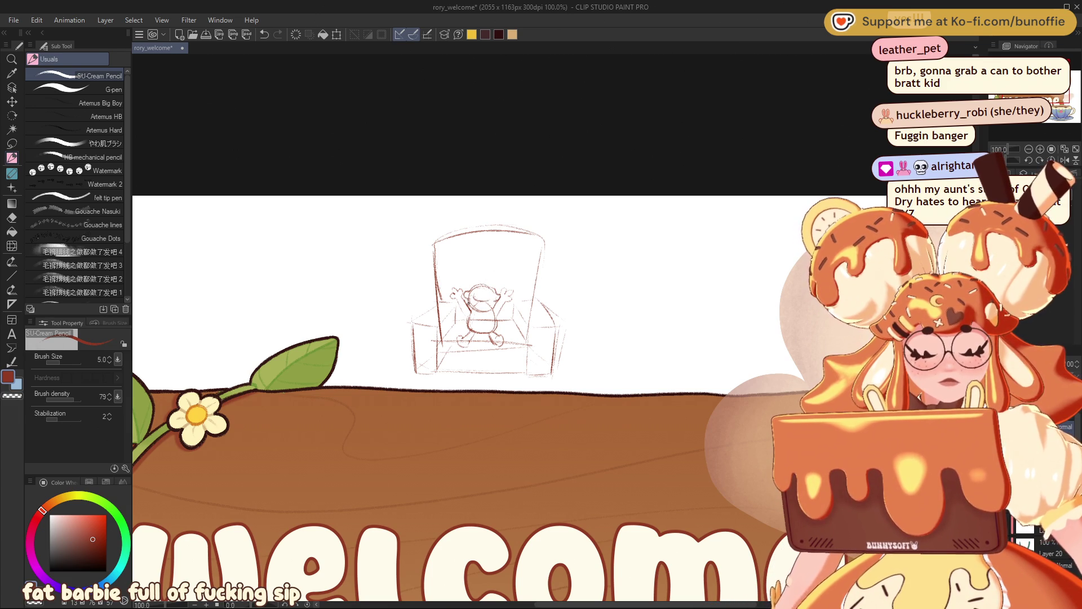
drag(485, 307, 485, 303)
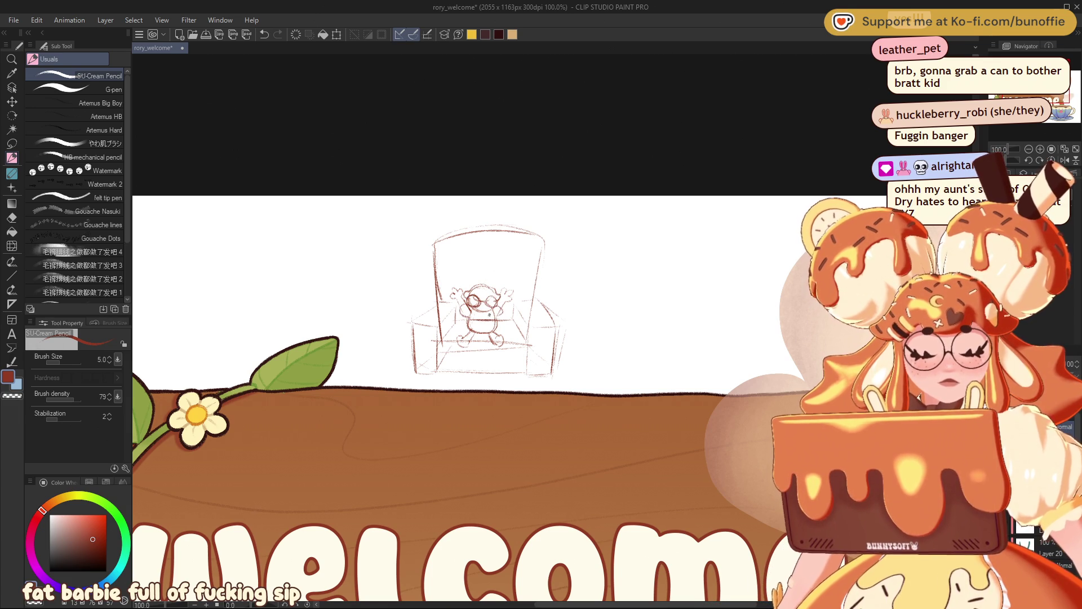
drag(462, 336, 500, 336)
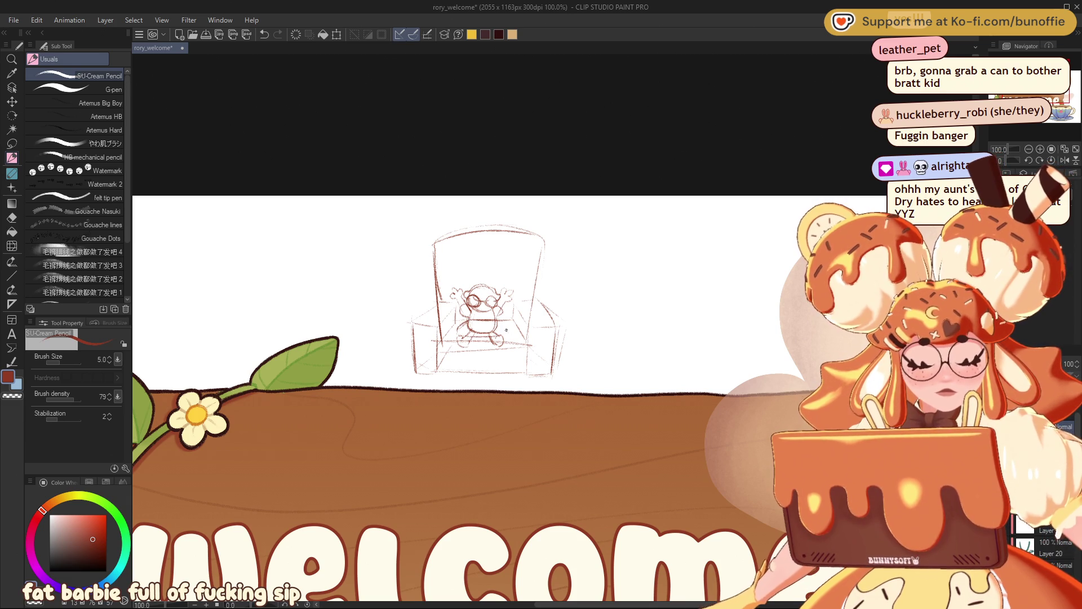
drag(460, 296, 479, 278)
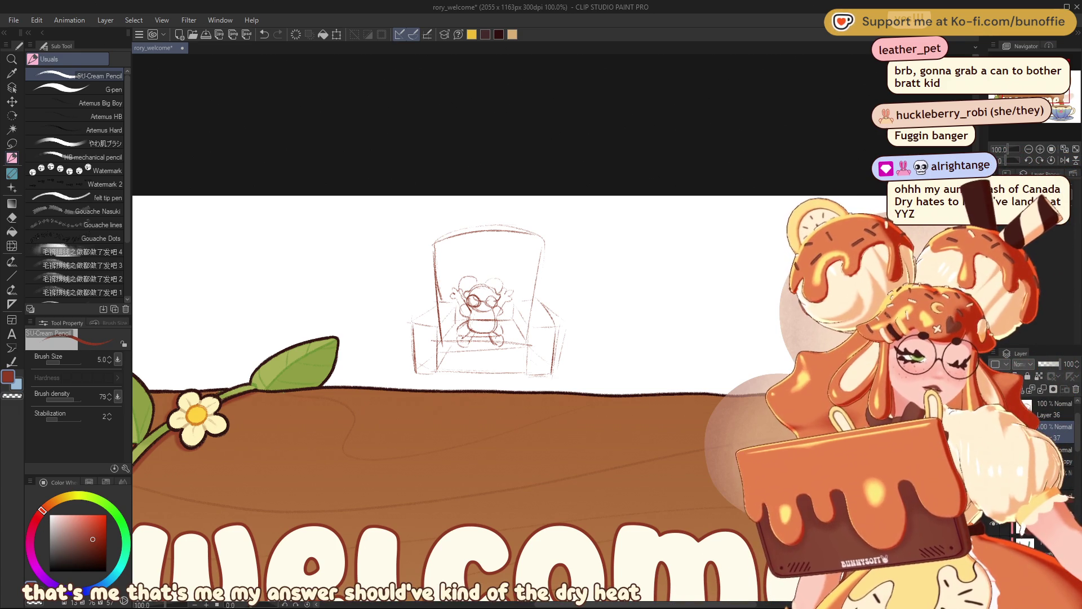
key(Delete)
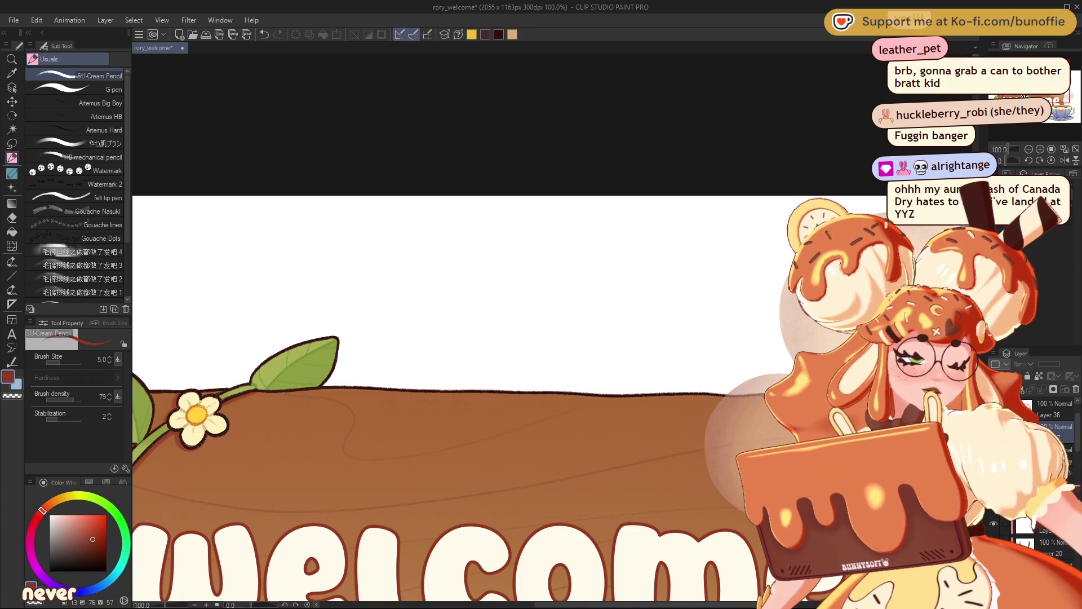
Step: Bring the whole welcome sign back into view and save it with Ctrl+S
mouse_move(394, 429)
mouse_down()
mouse_move(472, 397)
mouse_move(551, 280)
mouse_move(551, 263)
mouse_move(513, 234)
mouse_up()
scroll(451, 338, down, 2)
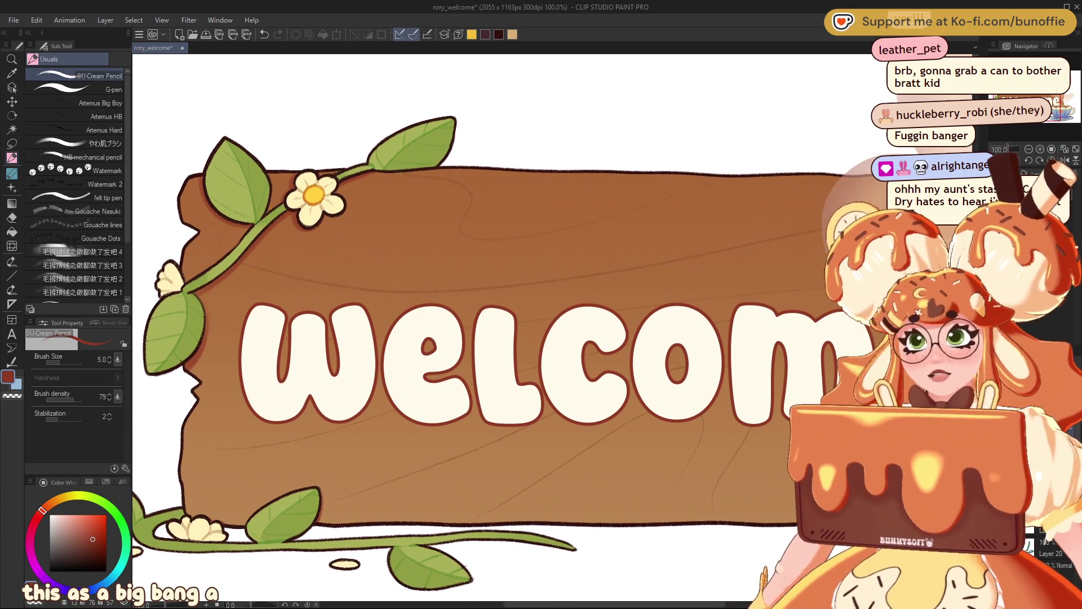
scroll(451, 338, right, 5)
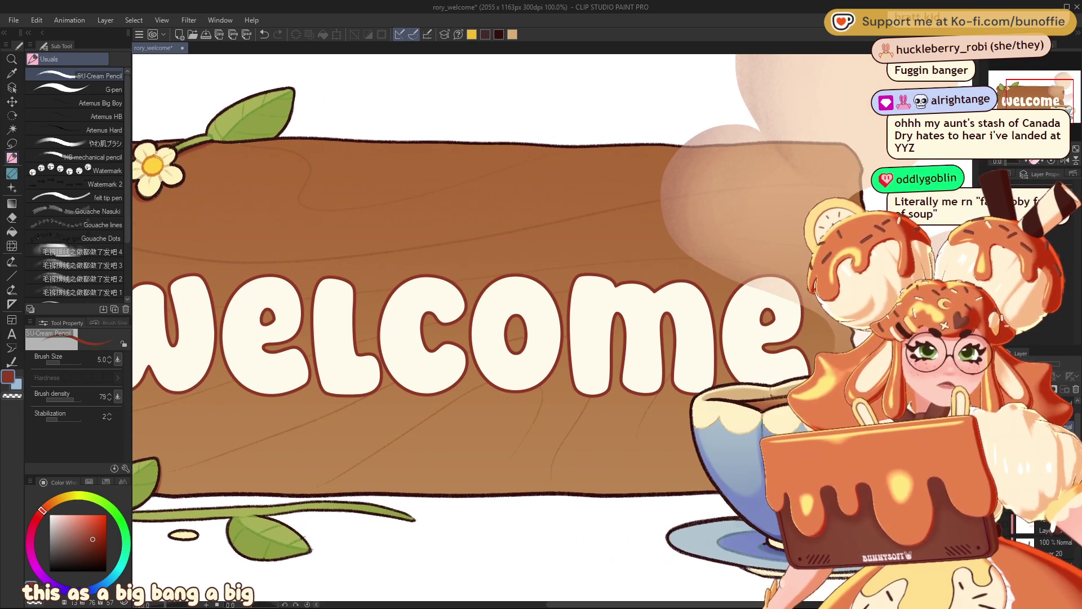
scroll(1058, 103, down, 2)
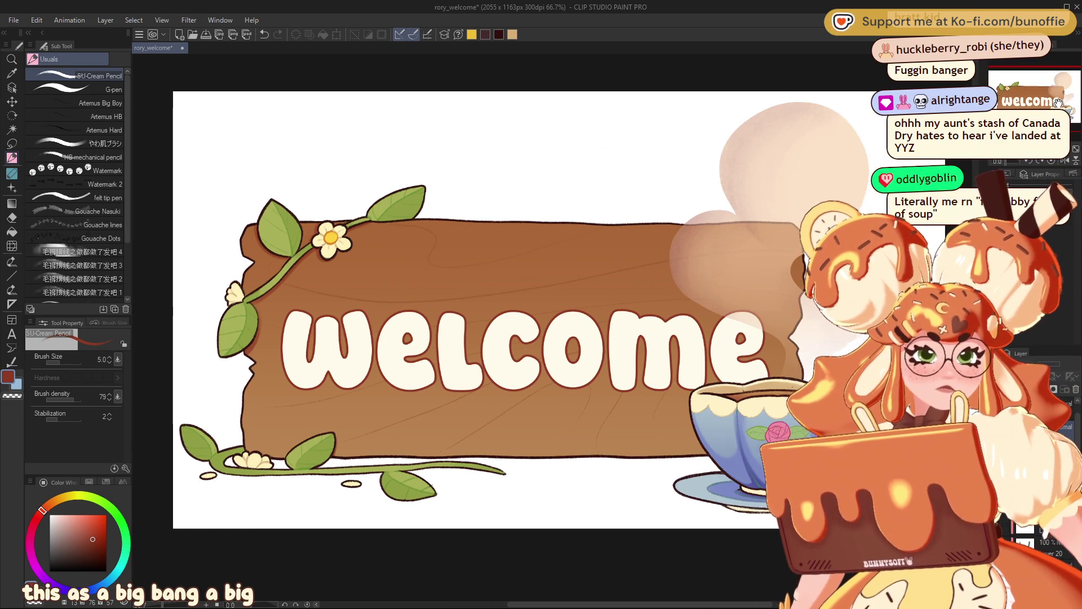
drag(1058, 104, 1064, 101)
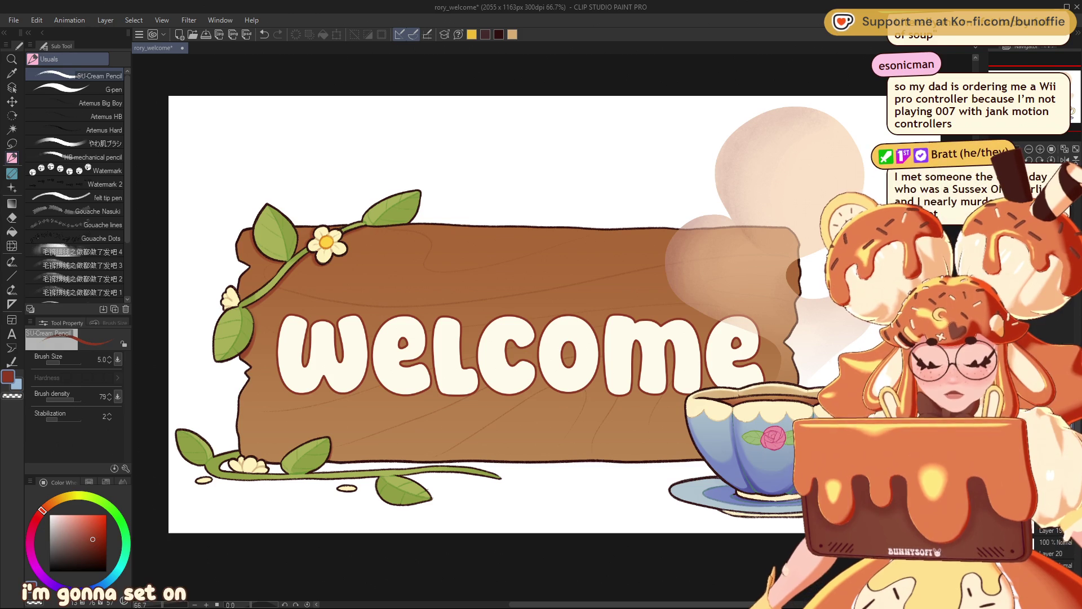
key(ctrl+s)
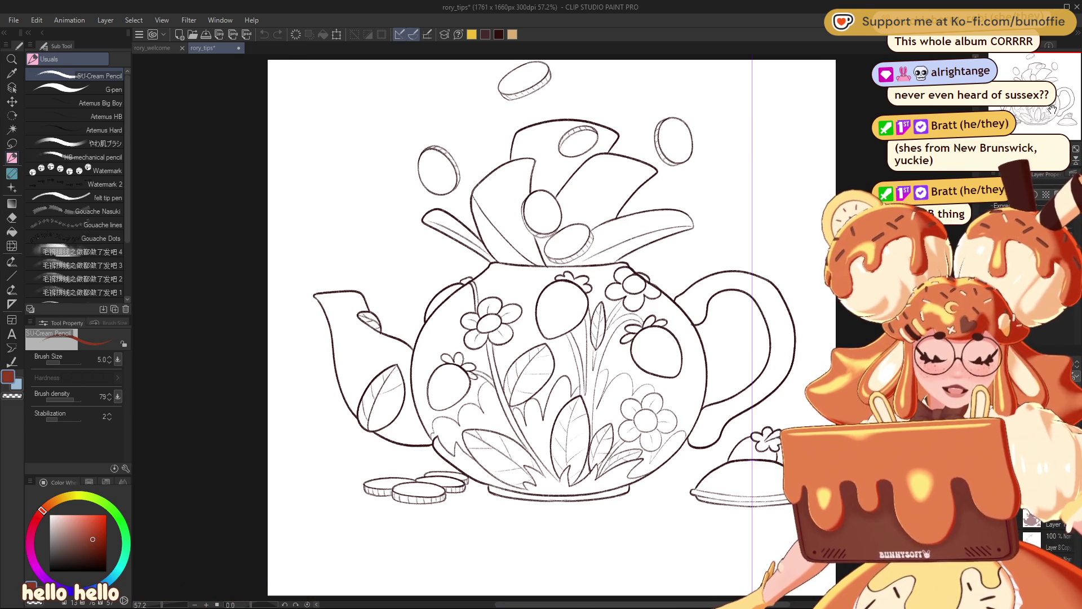
Step: With the Auto select tool, select the white area surrounding the teapot lineart
drag(1051, 107, 1062, 101)
scroll(1064, 96, up, 1)
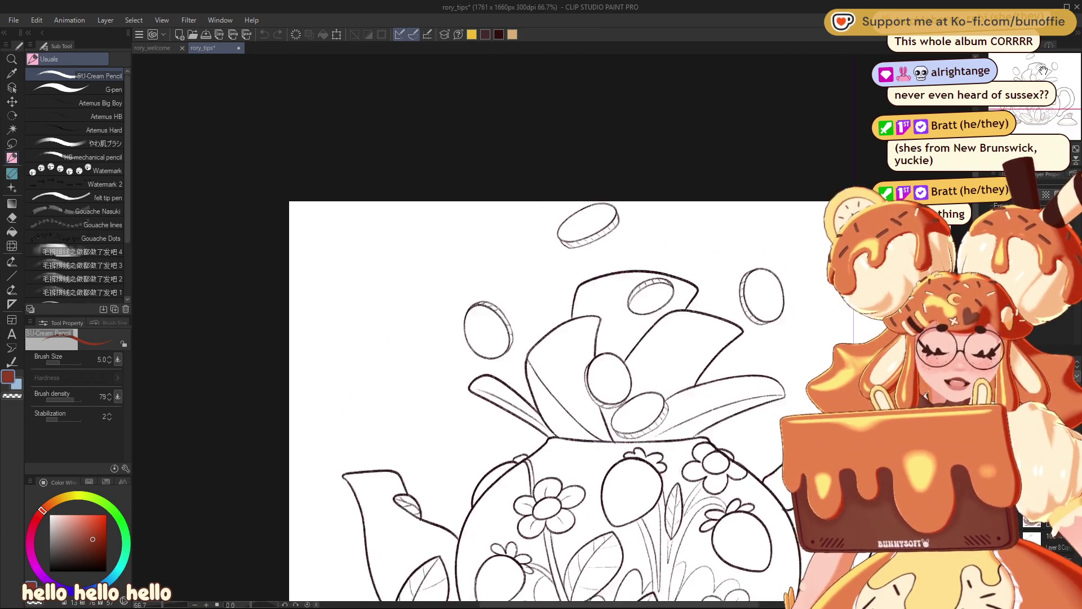
drag(1064, 96, 1064, 87)
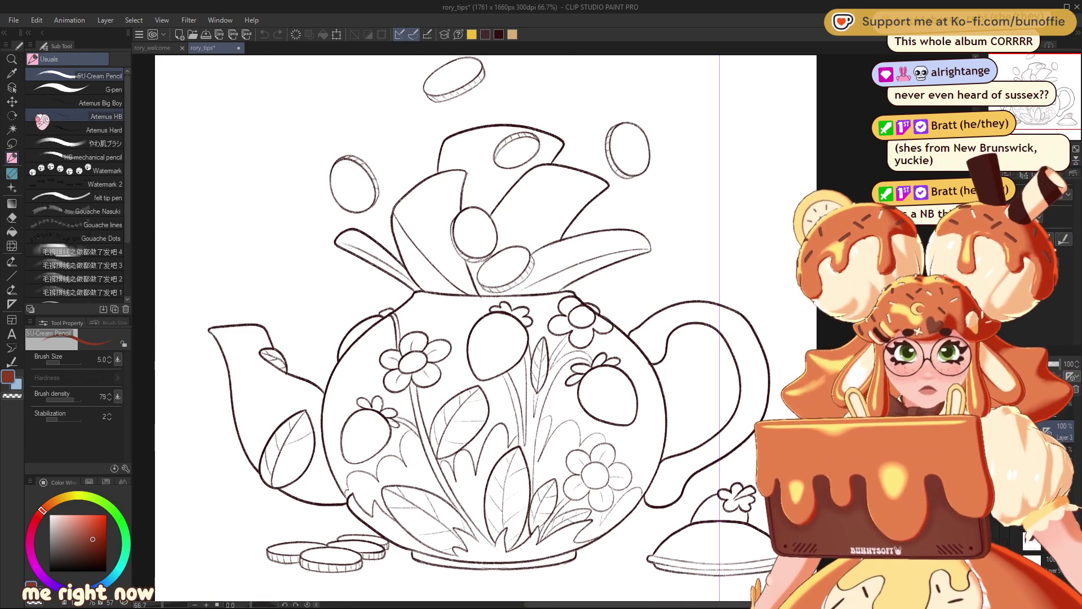
click(11, 88)
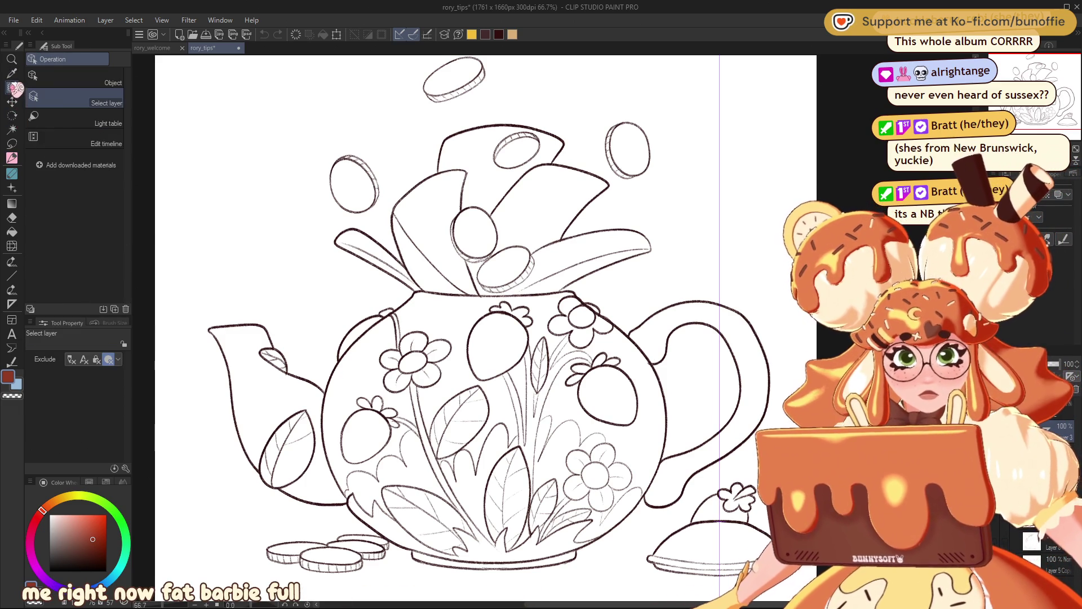
click(12, 129)
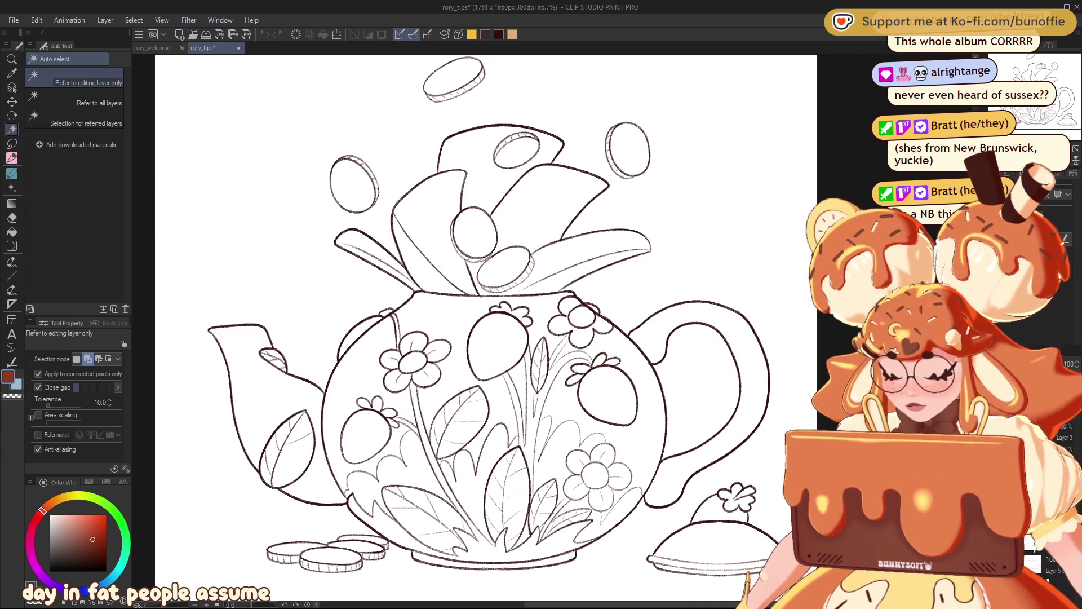
click(793, 299)
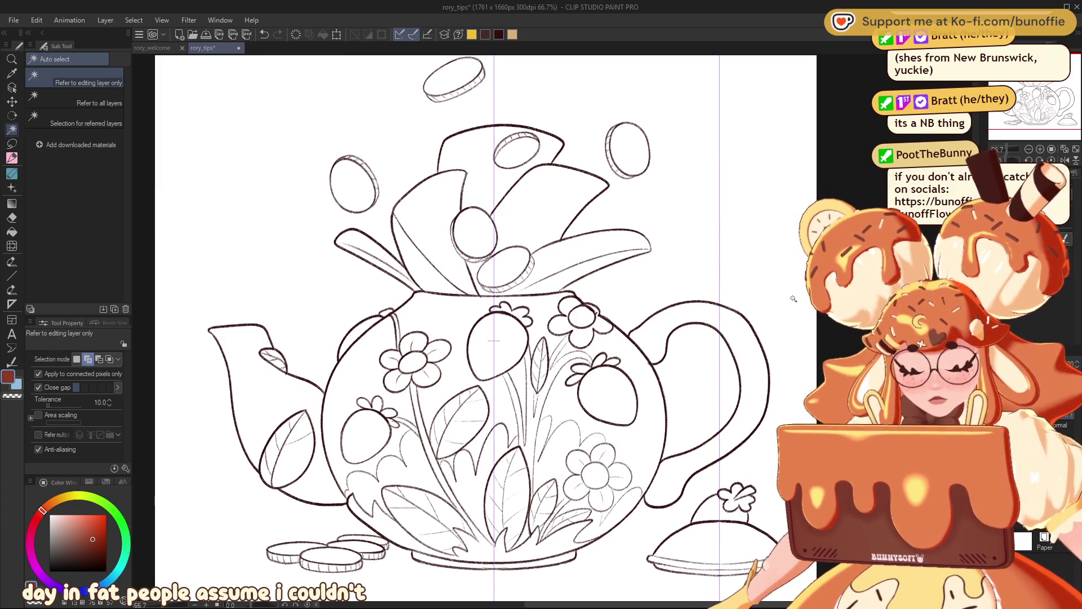
key(ctrl+d)
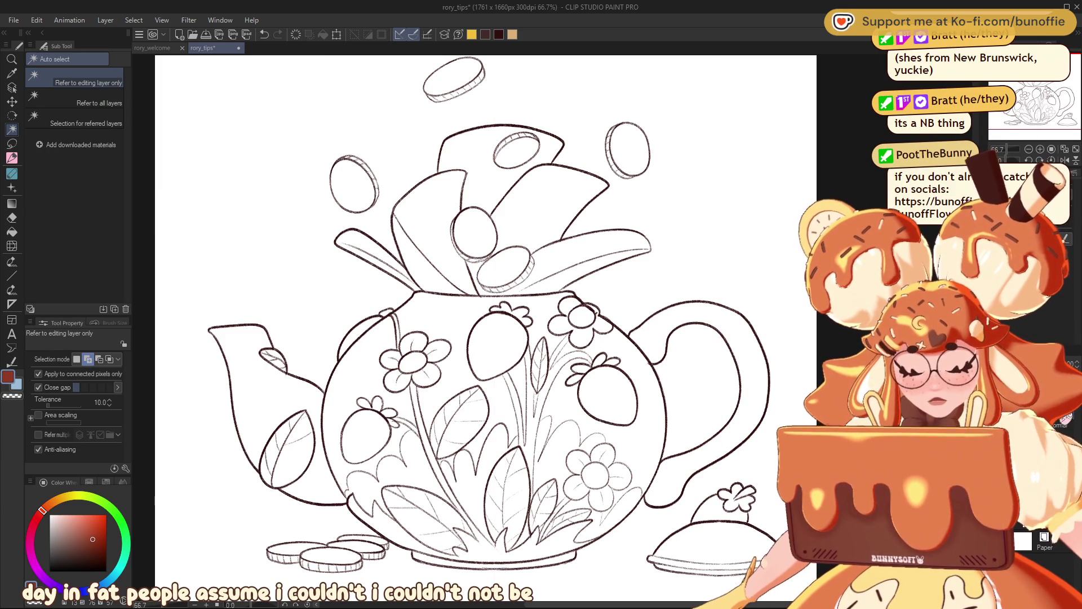
click(649, 287)
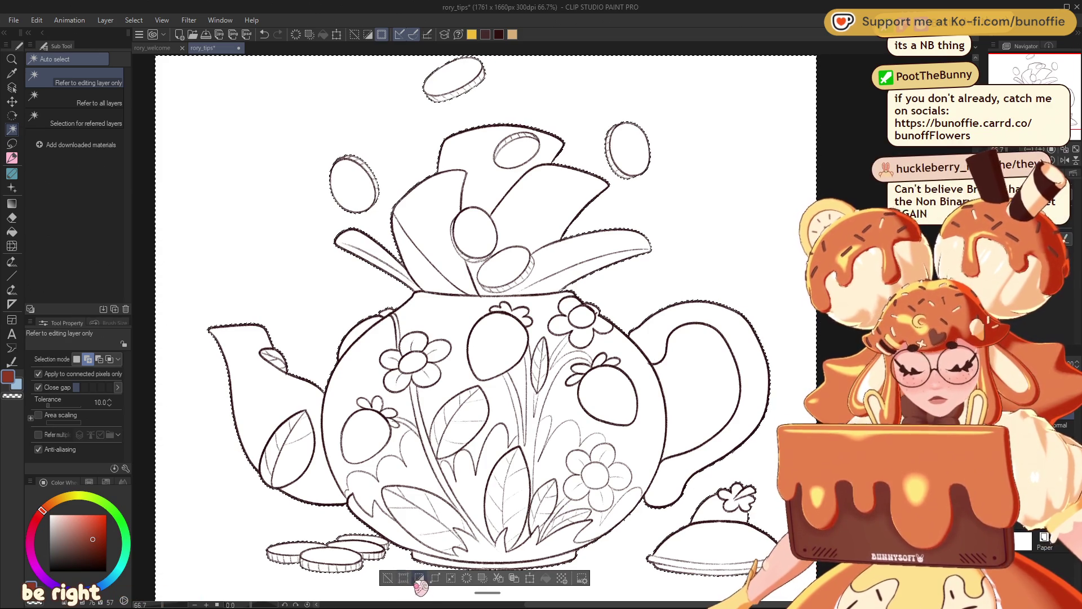
Step: Fill the teapot selection with a light greyish-pink base colour and deselect
drag(420, 586, 450, 590)
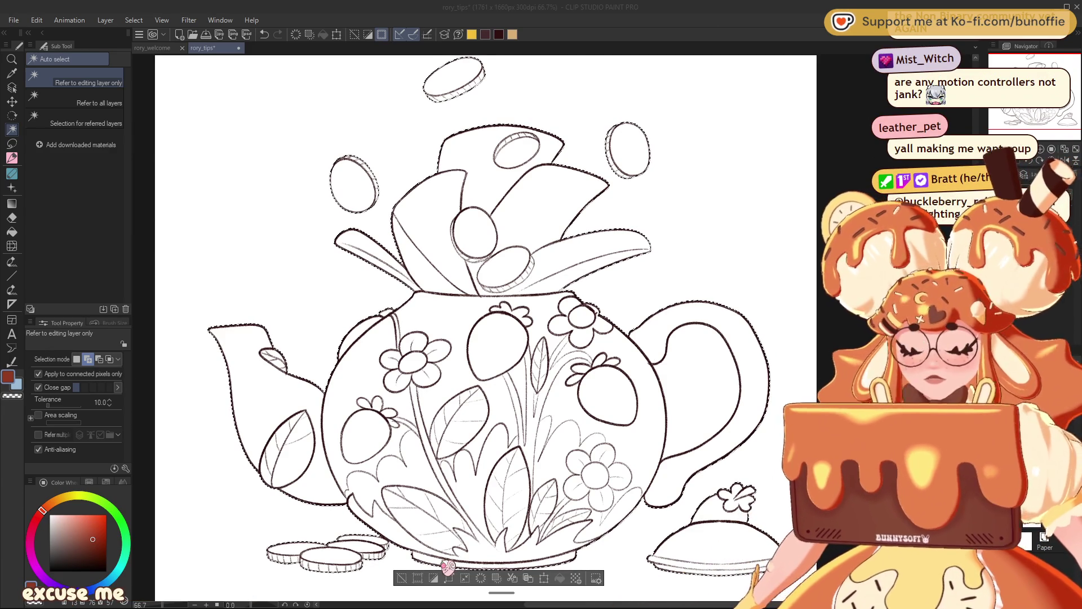
click(753, 203)
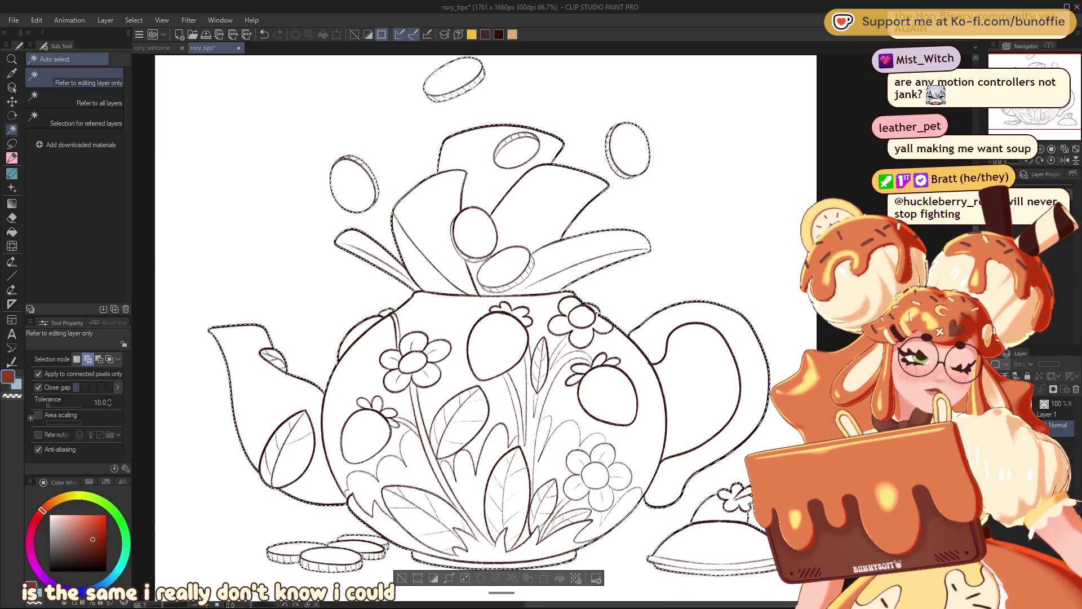
click(60, 535)
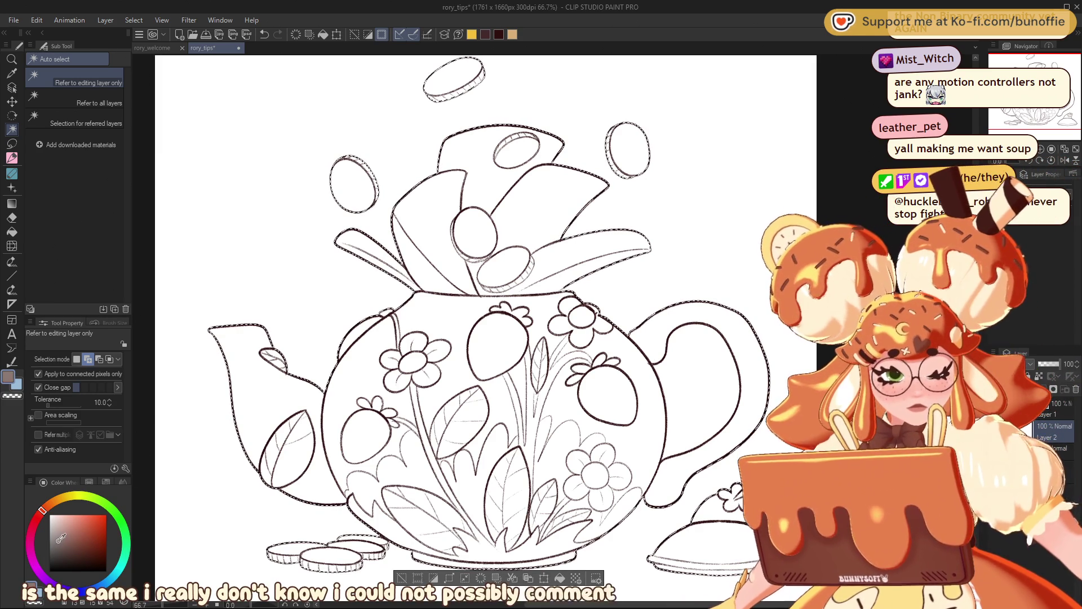
click(560, 578)
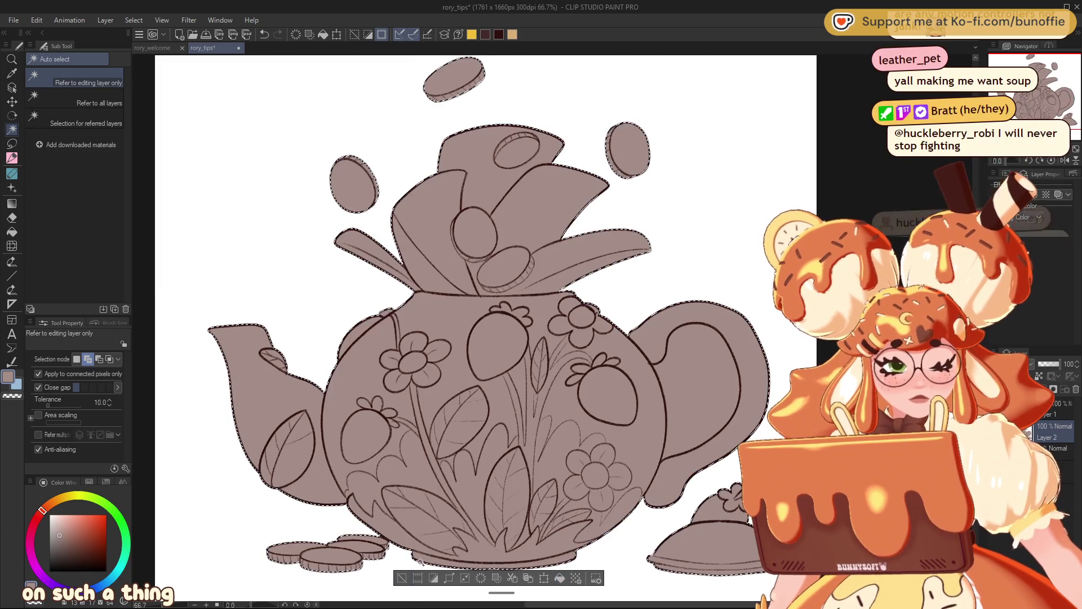
click(401, 579)
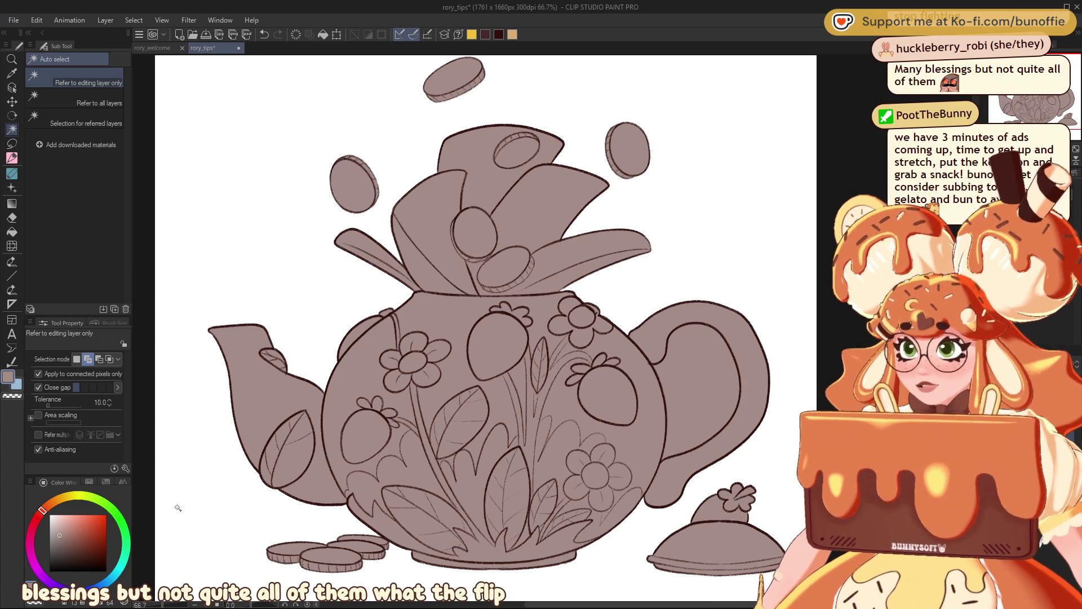
Step: Auto-select the gap inside the teapot handle and delete its fill
click(12, 157)
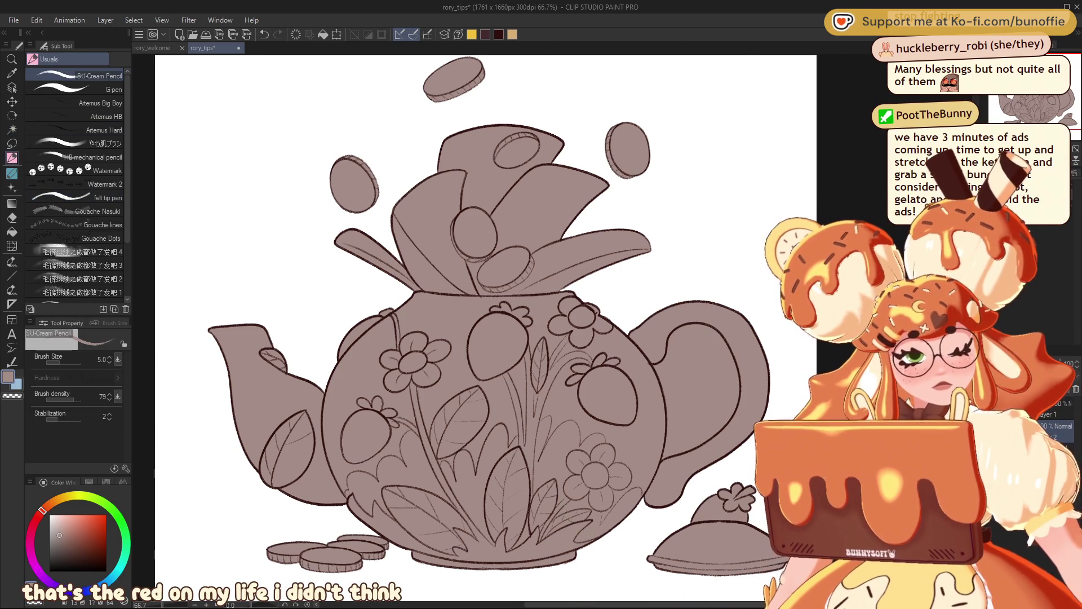
key(w)
click(693, 374)
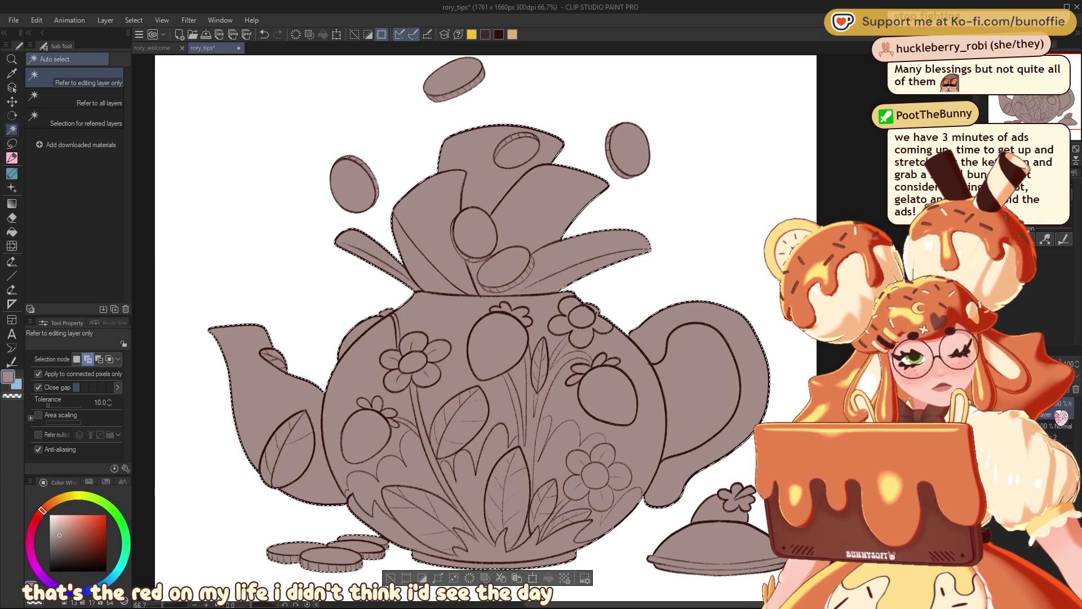
key(ctrl+d)
click(689, 412)
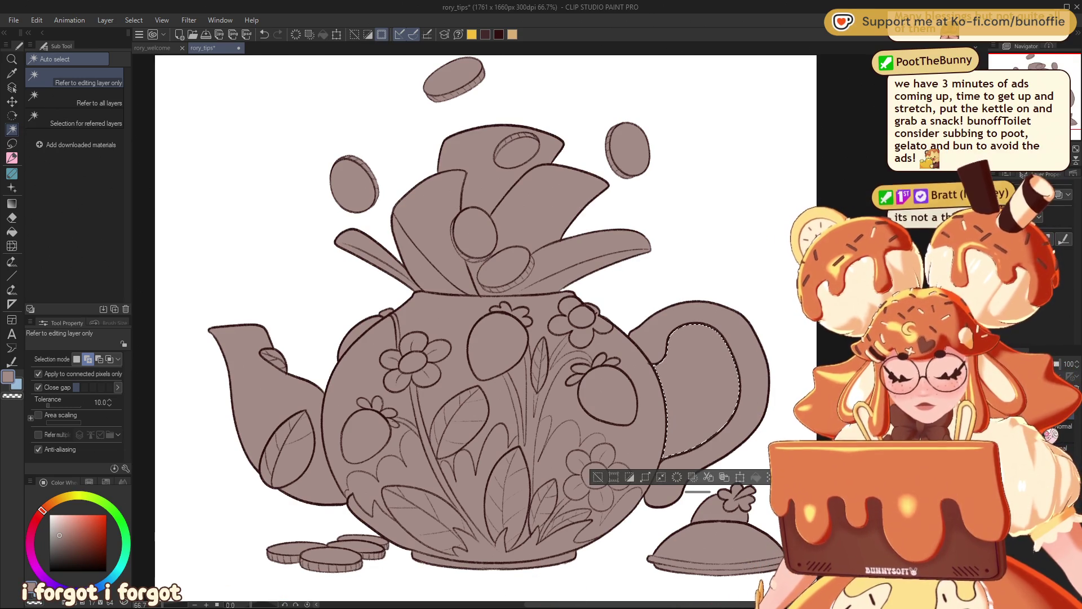
key(Delete)
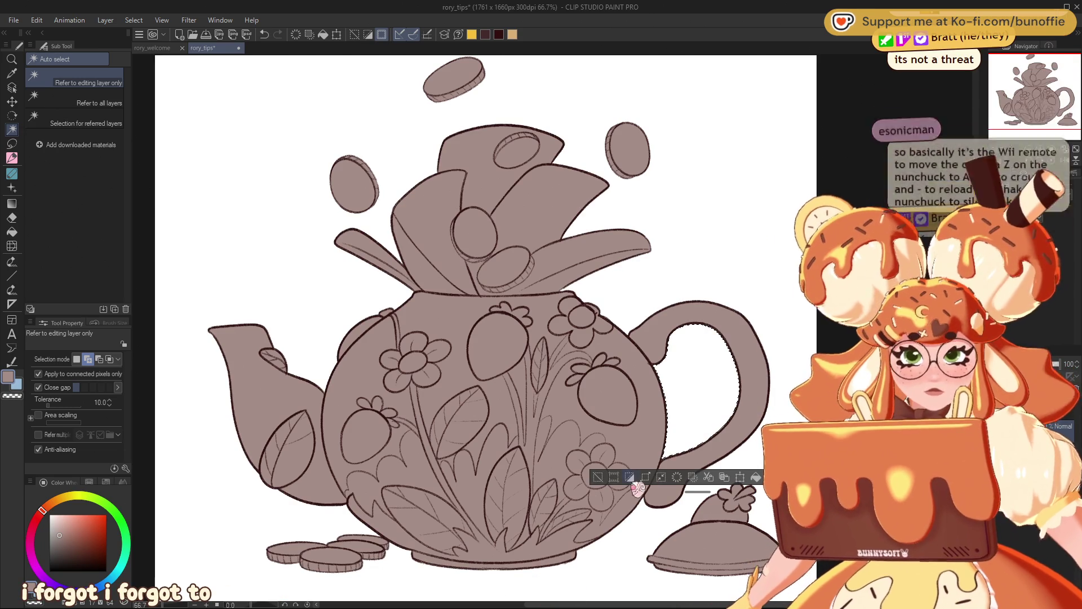
key(ctrl+d)
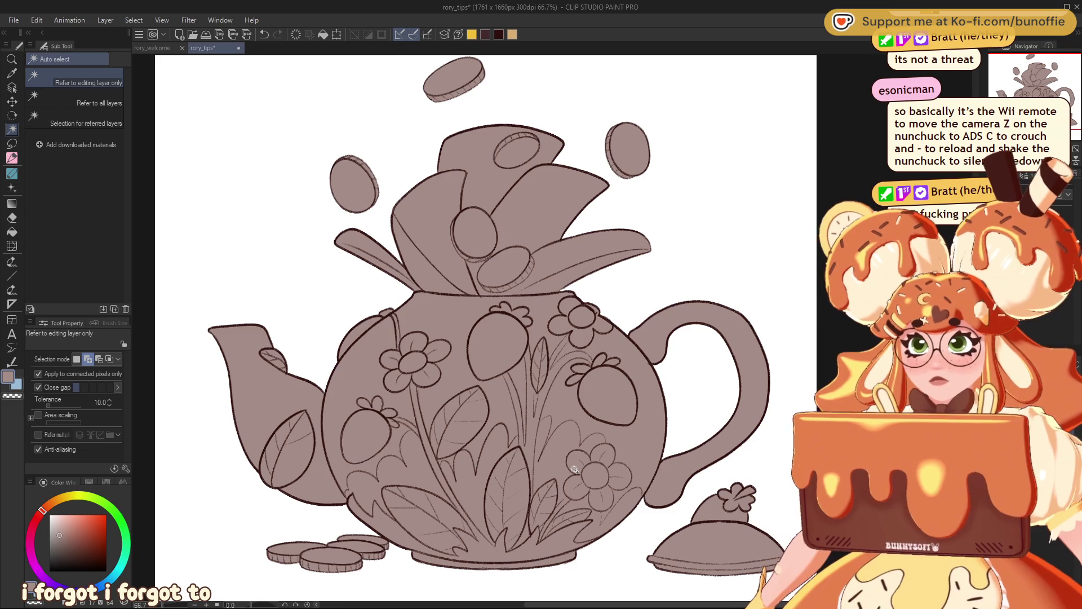
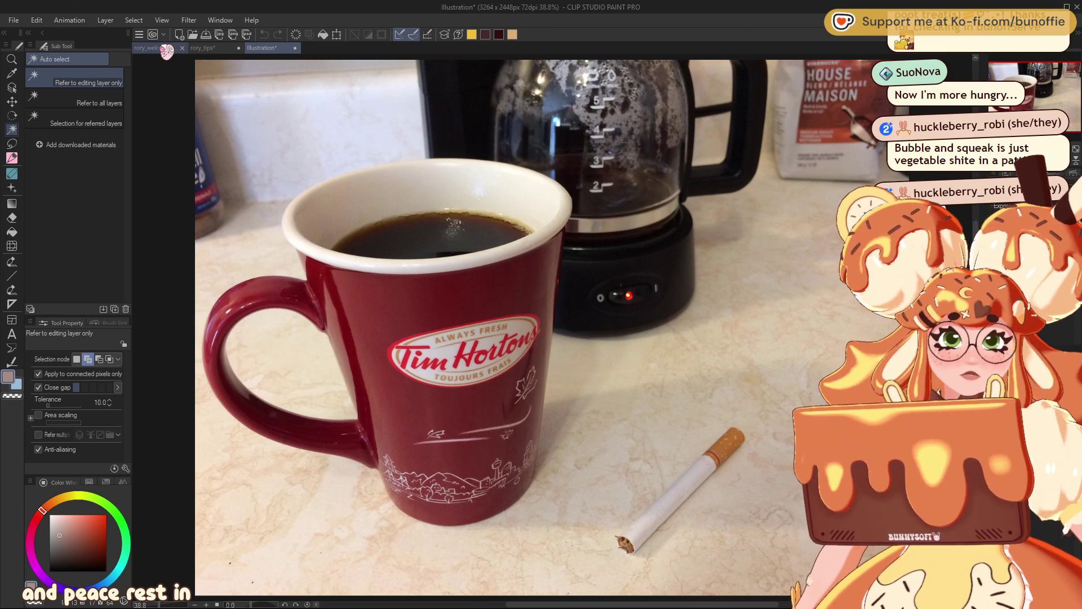
Step: Switch back to the rory_tips teapot canvas and close the Illustration coffee-mug photo document
click(224, 51)
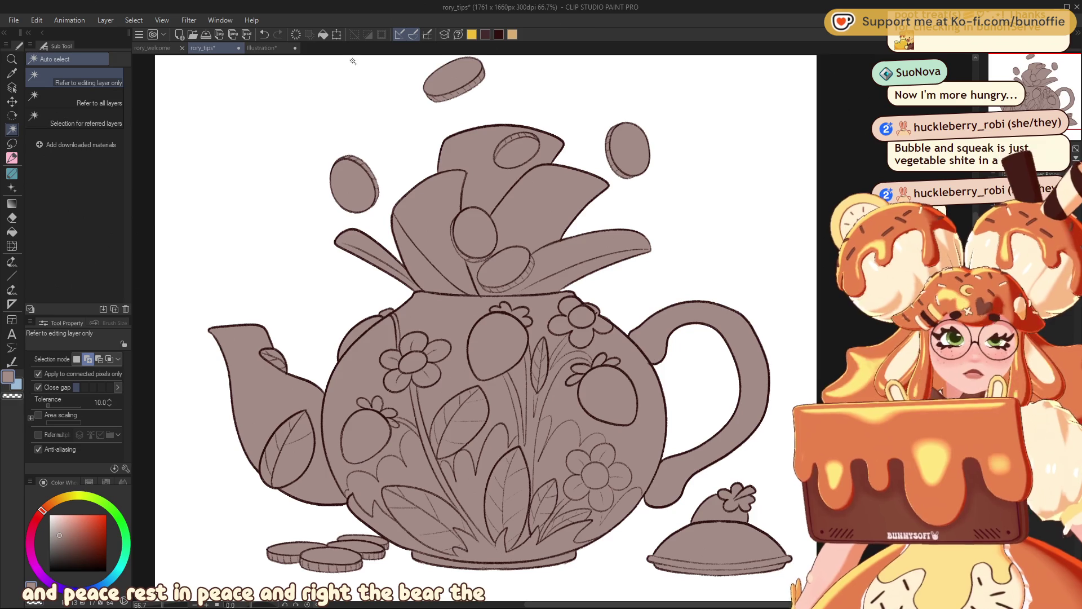
click(295, 48)
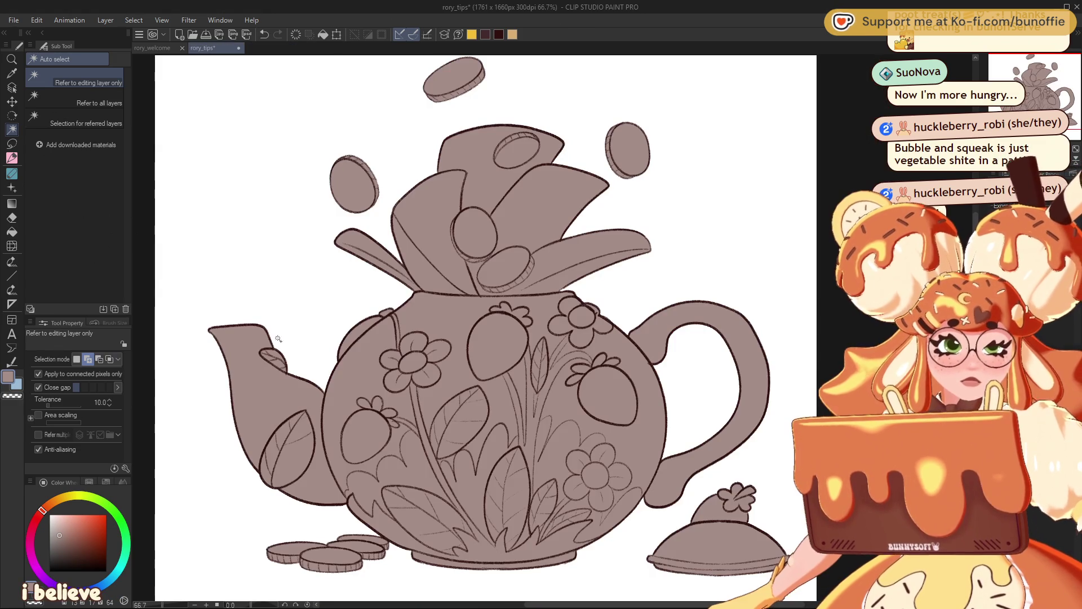